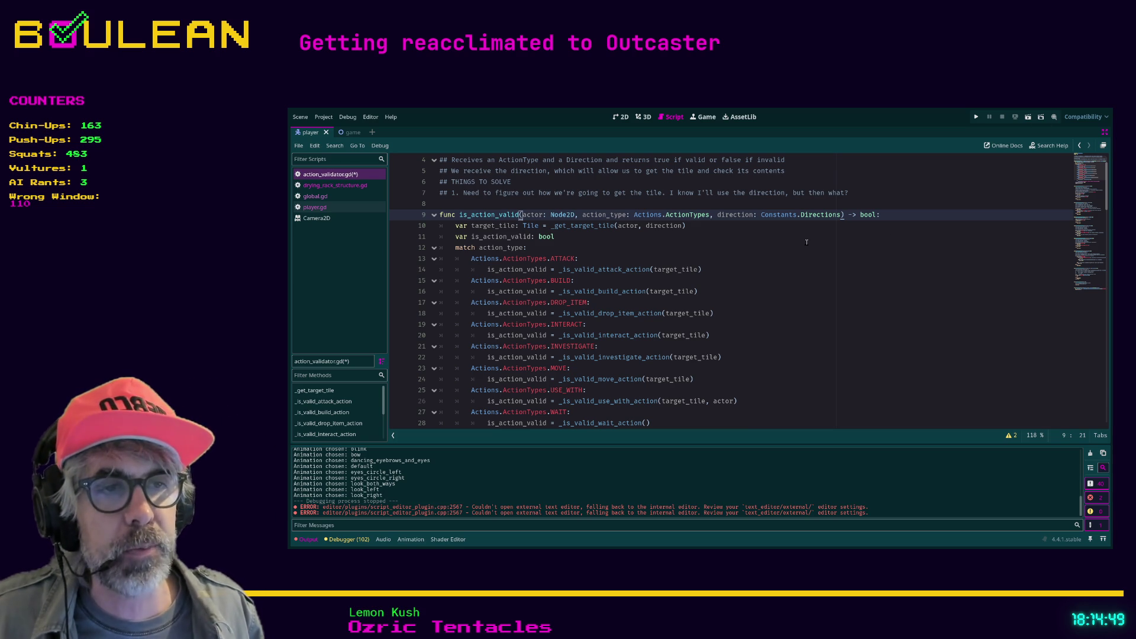
Scroll action_validator.gd from line 20's interact validation call down to the interactable checks
{"action": "left_click", "coordinate": [822, 336]}
{"action": "scroll", "coordinate": [823, 337], "scroll_direction": "down", "scroll_amount": 1}
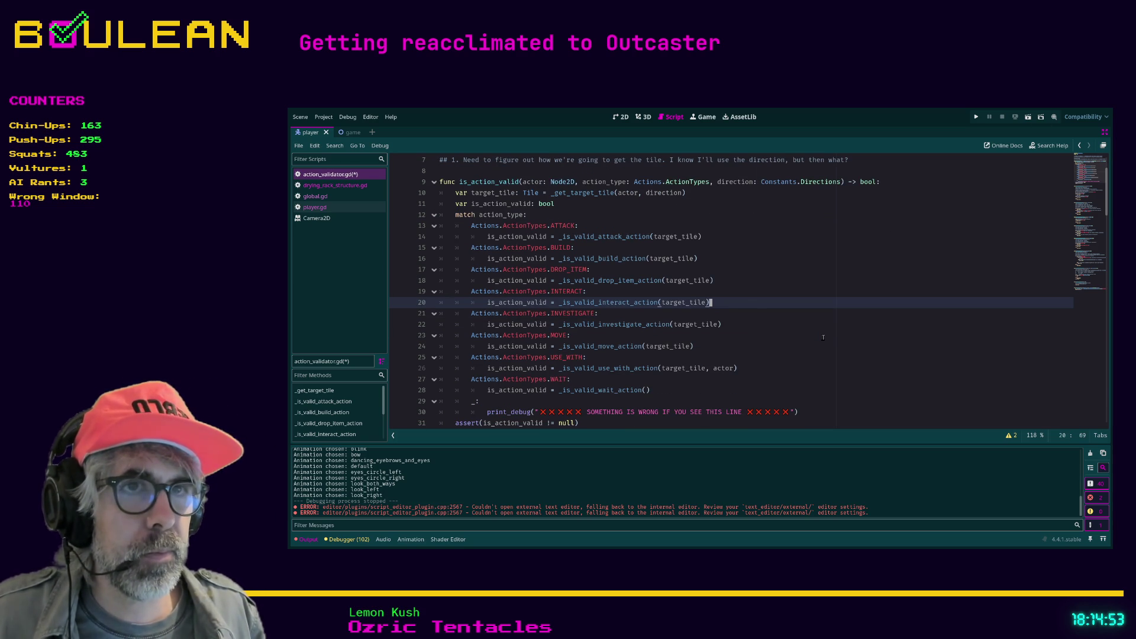
{"action": "scroll", "coordinate": [823, 338], "scroll_direction": "up", "scroll_amount": 1}
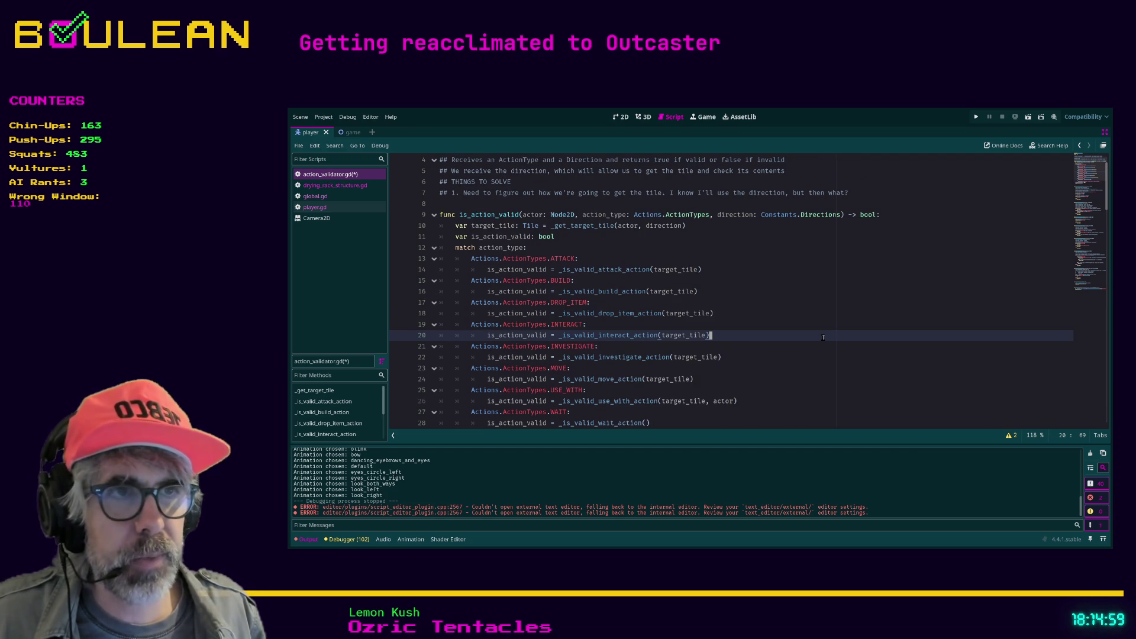
{"action": "scroll", "coordinate": [822, 337], "scroll_direction": "down", "scroll_amount": 1}
{"action": "scroll", "coordinate": [823, 337], "scroll_direction": "down", "scroll_amount": 1}
{"action": "scroll", "coordinate": [822, 337], "scroll_direction": "up", "scroll_amount": 1}
{"action": "scroll", "coordinate": [823, 338], "scroll_direction": "down", "scroll_amount": 1}
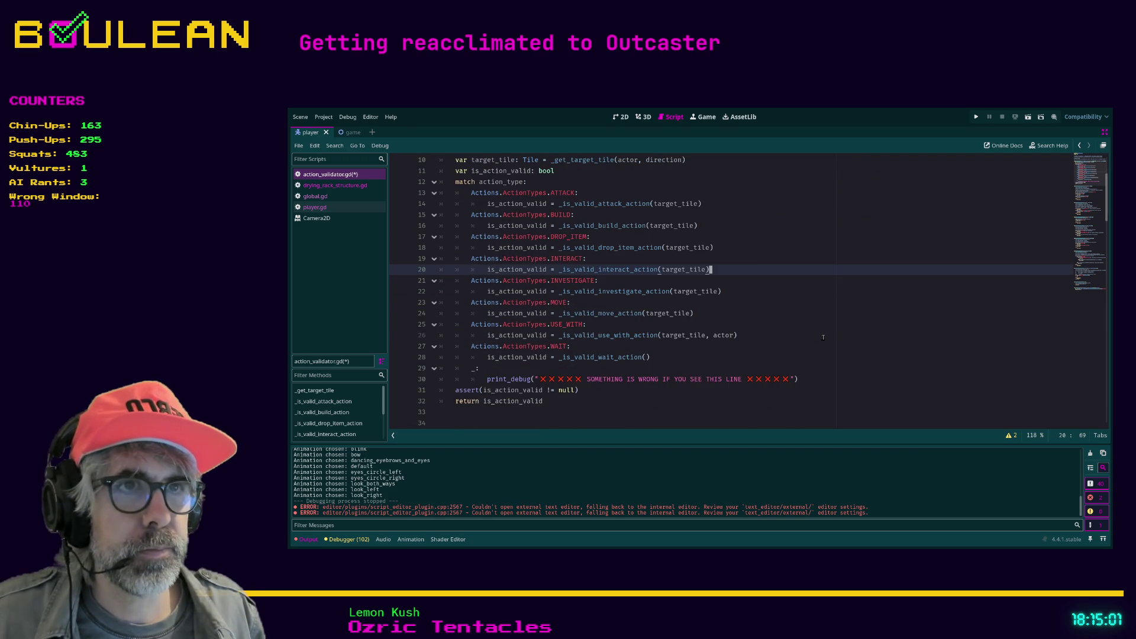
{"action": "scroll", "coordinate": [823, 337], "scroll_direction": "down", "scroll_amount": 7}
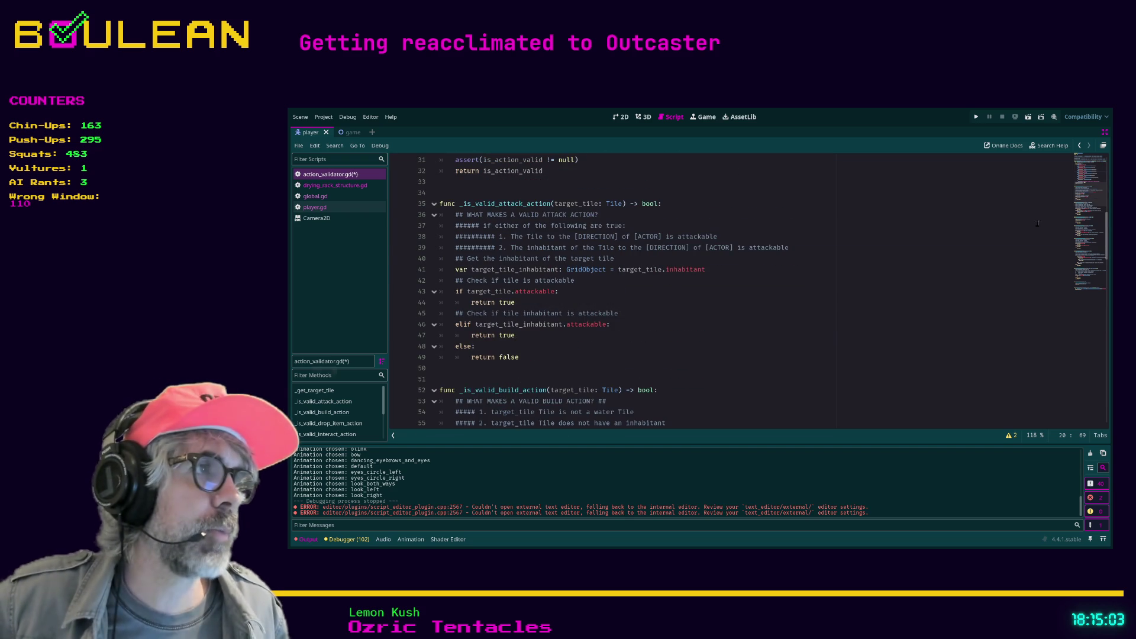
{"action": "scroll", "coordinate": [1103, 241], "scroll_direction": "down", "scroll_amount": 3}
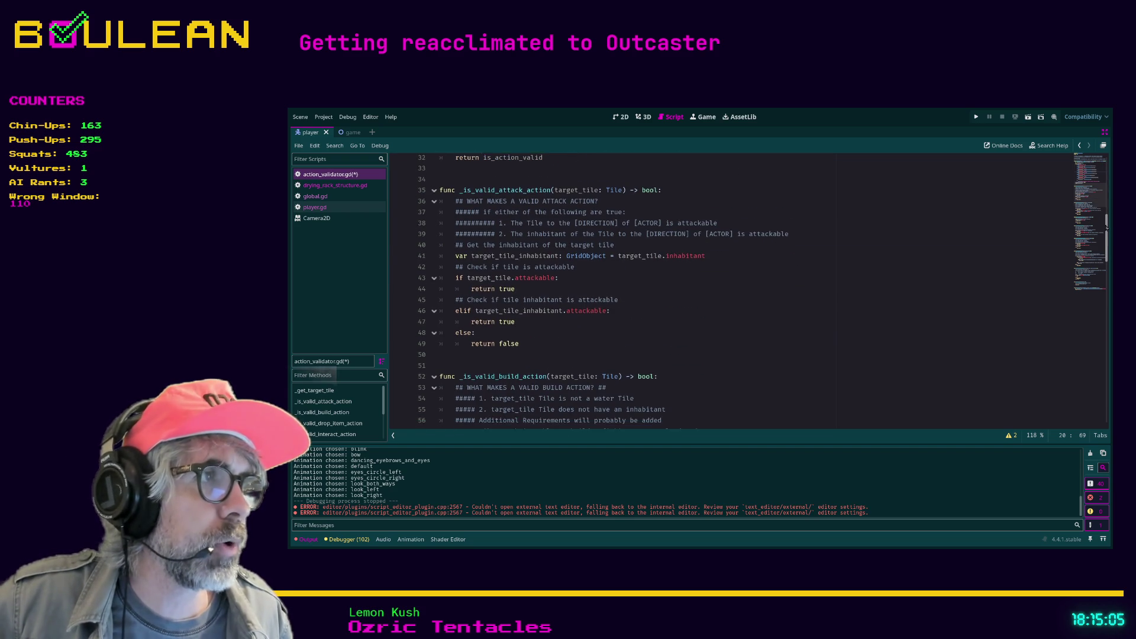
{"action": "scroll", "coordinate": [1103, 241], "scroll_direction": "down", "scroll_amount": 9}
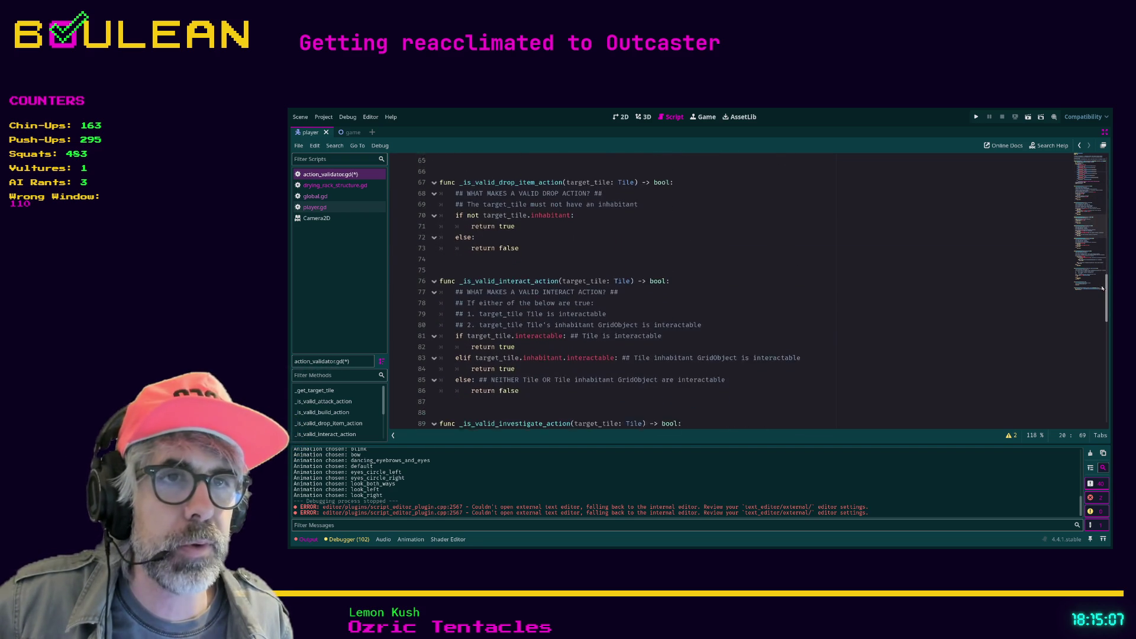
Review the interactable checks on lines 82–86 ending in return false, then switch to the browser
{"action": "left_click_drag", "start_coordinate": [757, 338], "coordinate": [519, 328]}
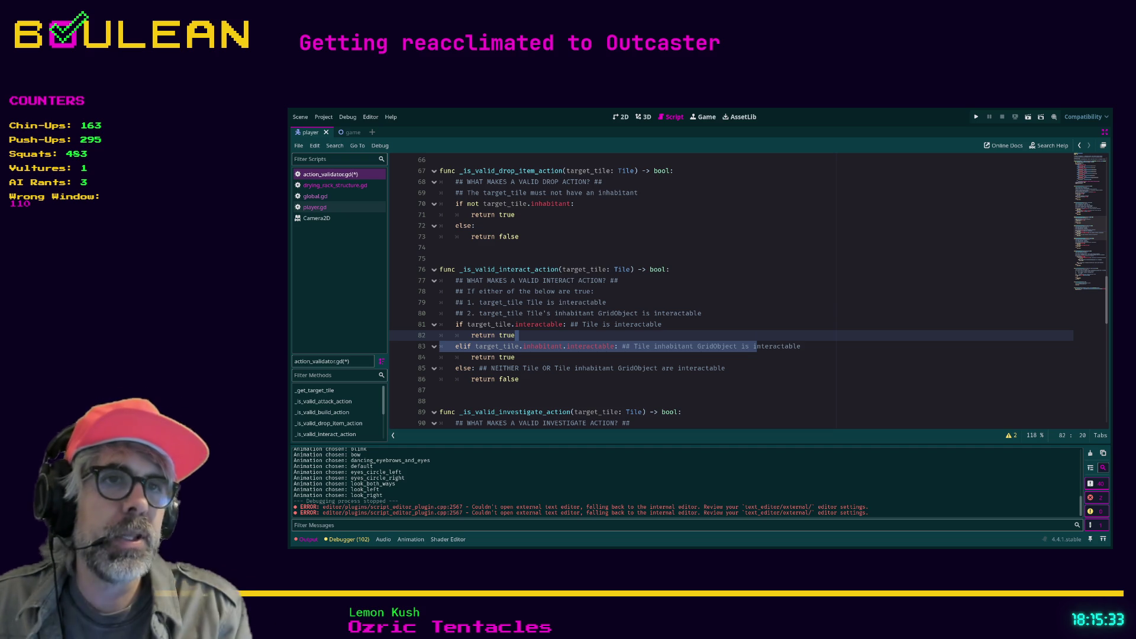
{"action": "left_click", "coordinate": [584, 346]}
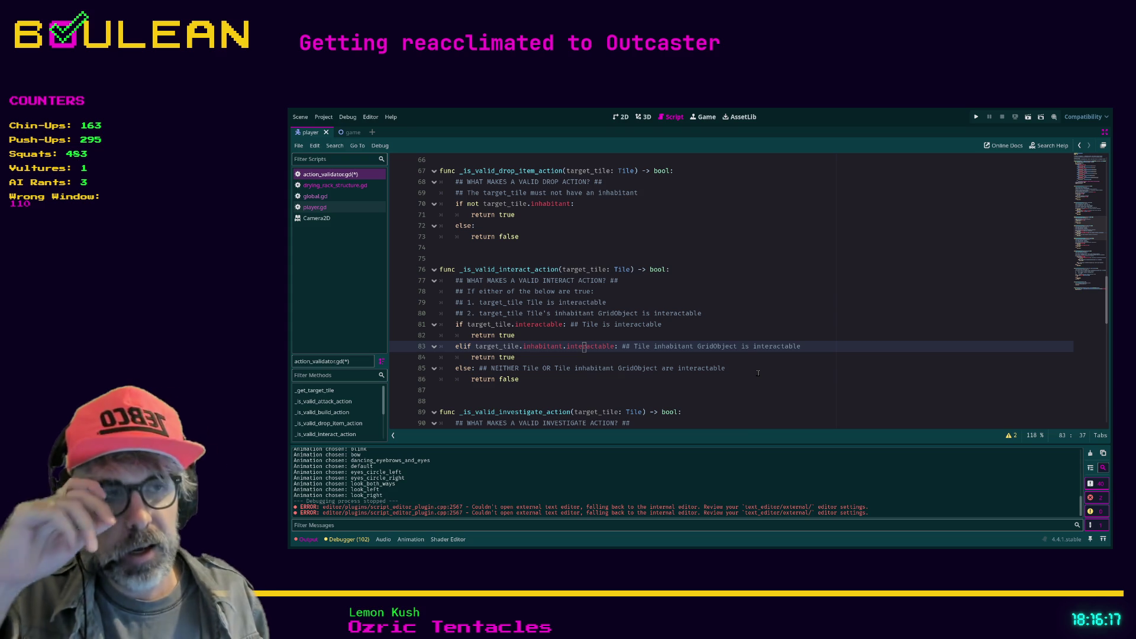
{"action": "left_click", "coordinate": [525, 381]}
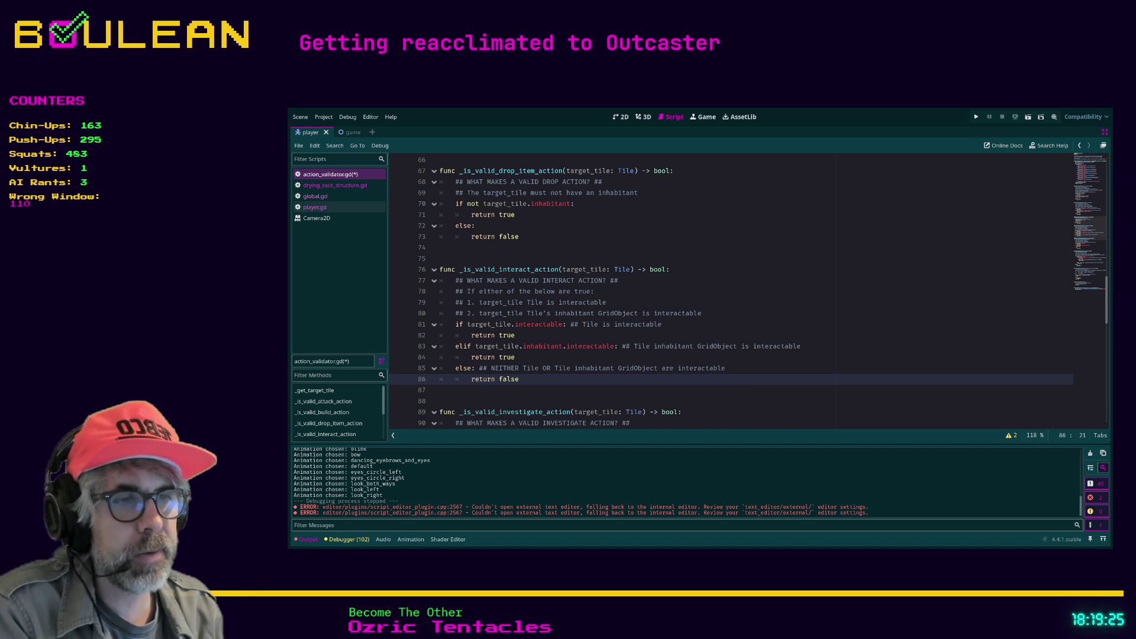
{"action": "key", "text": "alt+Tab"}
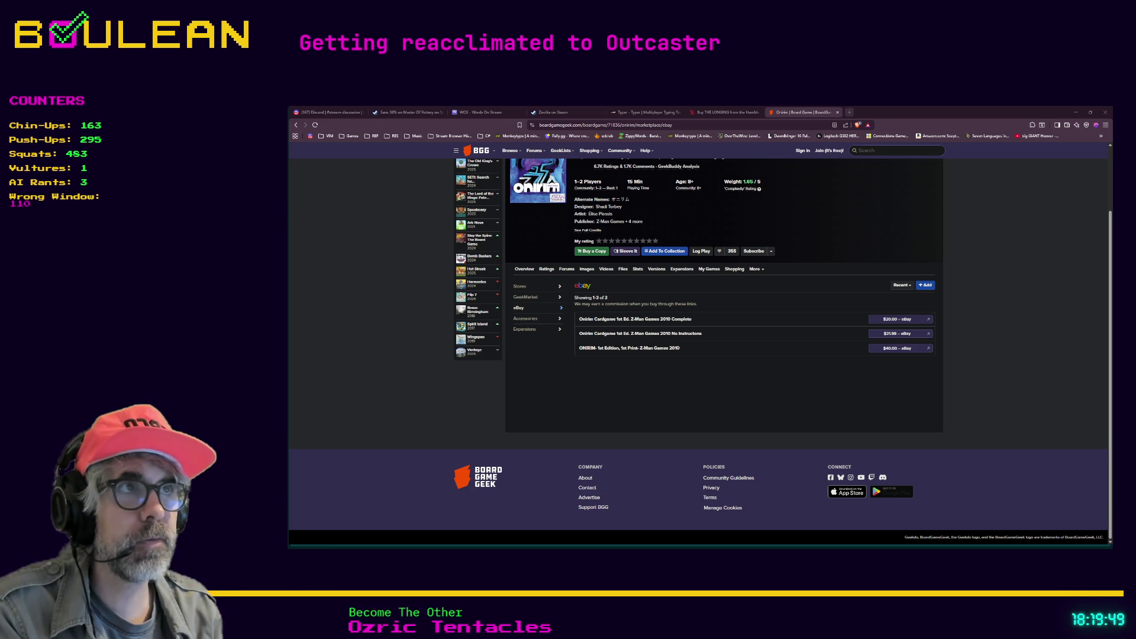
Load the streamer's Ko-fi page from the pasted address in a new tab and select its URL
{"action": "left_click", "coordinate": [849, 112]}
{"action": "type", "text": "https://ko-fi.com/boulean"}
{"action": "key", "text": "Return"}
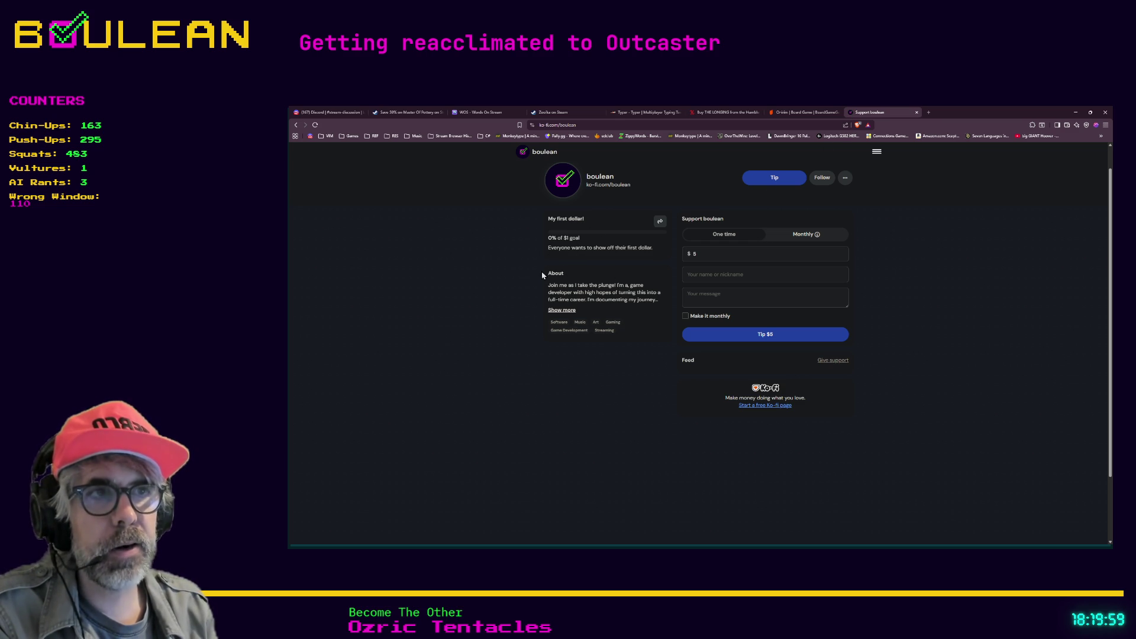
{"action": "scroll", "coordinate": [543, 274], "scroll_direction": "down", "scroll_amount": 1}
{"action": "scroll", "coordinate": [533, 276], "scroll_direction": "up", "scroll_amount": 2}
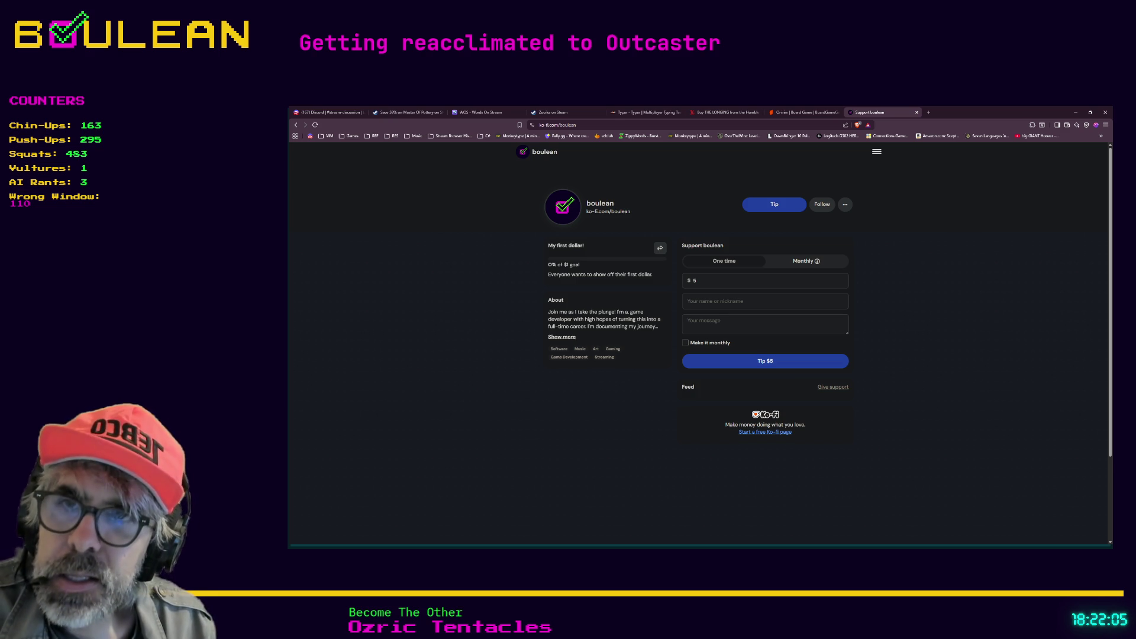
{"action": "left_click", "coordinate": [595, 127]}
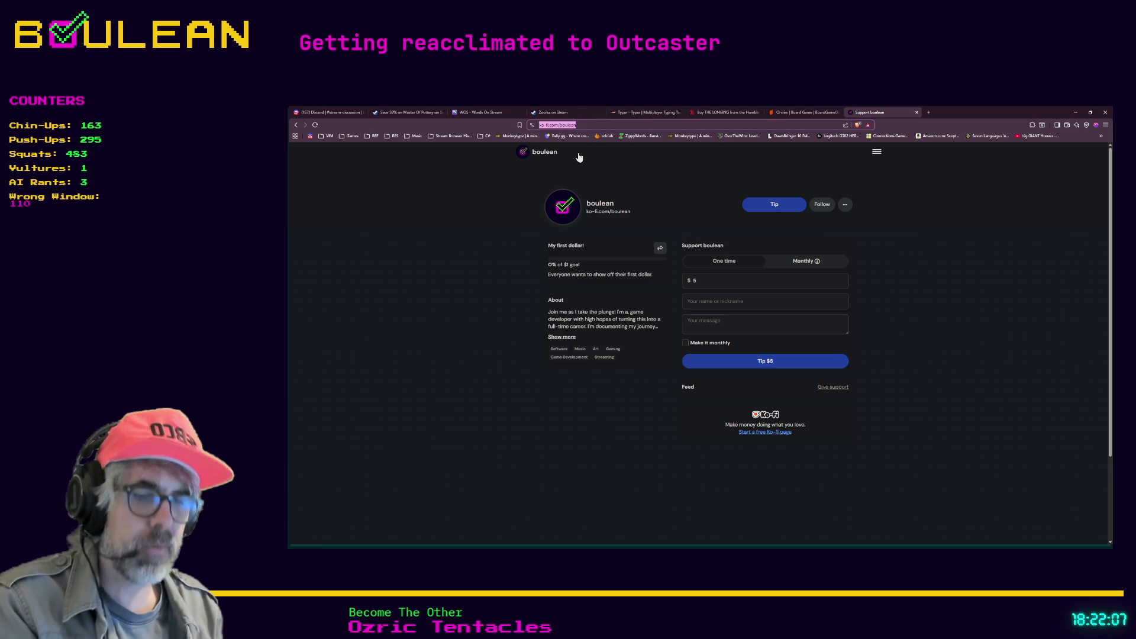
Switch from Firefox back to the Godot script editor showing action_validator.gd
{"action": "key", "text": "alt+Tab"}
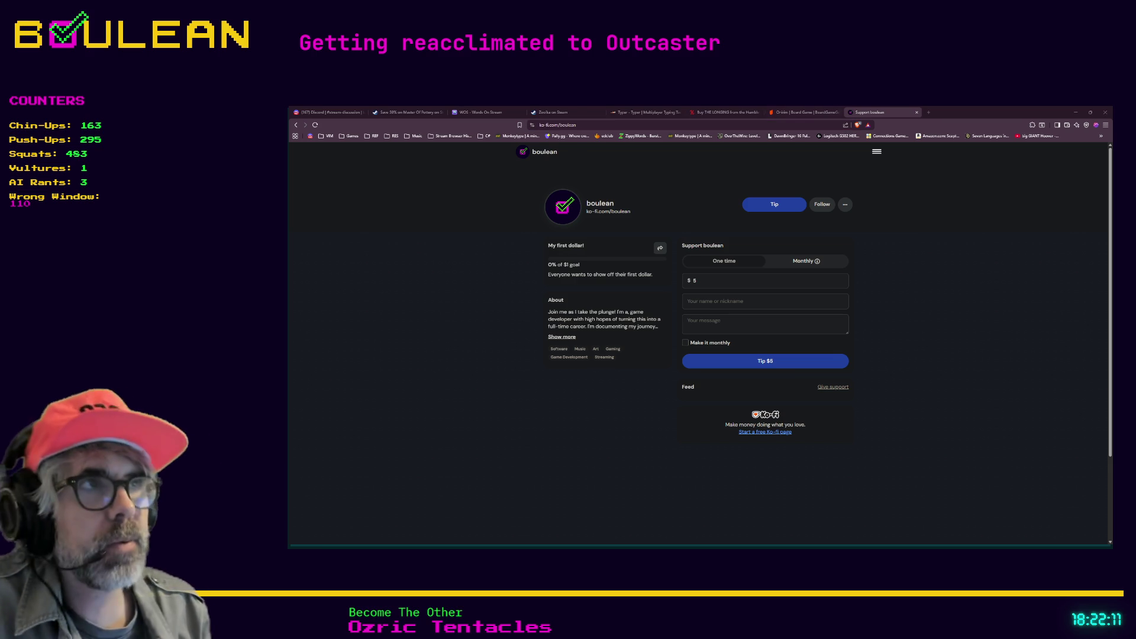
{"action": "key", "text": "alt+Tab"}
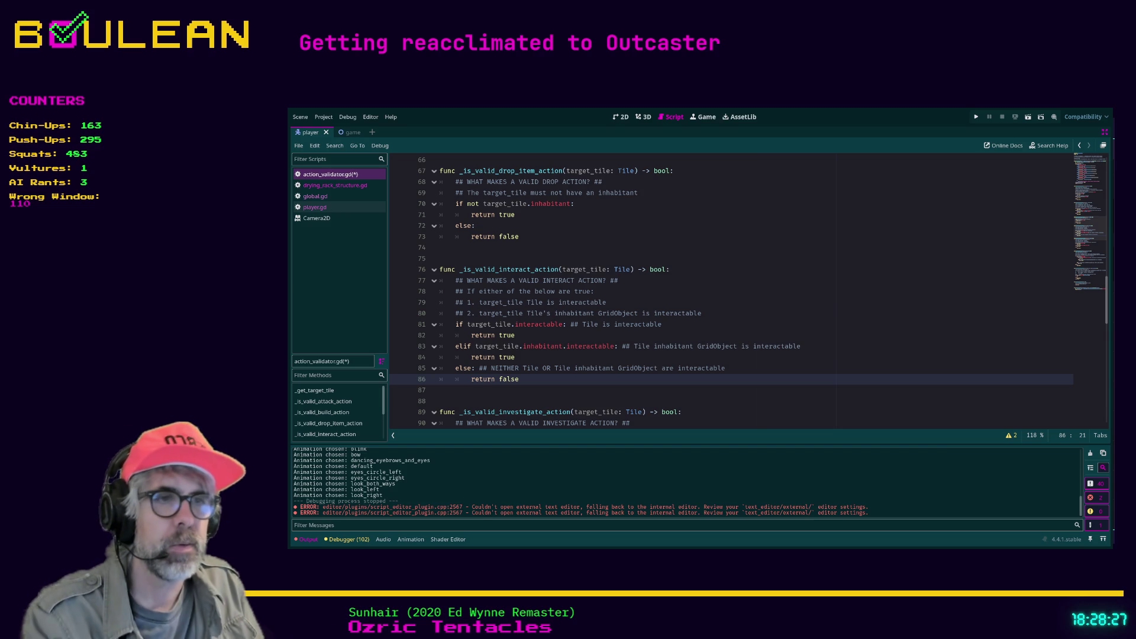
Switch from the Godot editor over to the browser window
{"action": "key", "text": "alt+Tab"}
Search 'potfriend twitch gone' in a new tab and scroll through the results
{"action": "key", "text": "ctrl+t"}
{"action": "type", "text": "po"}
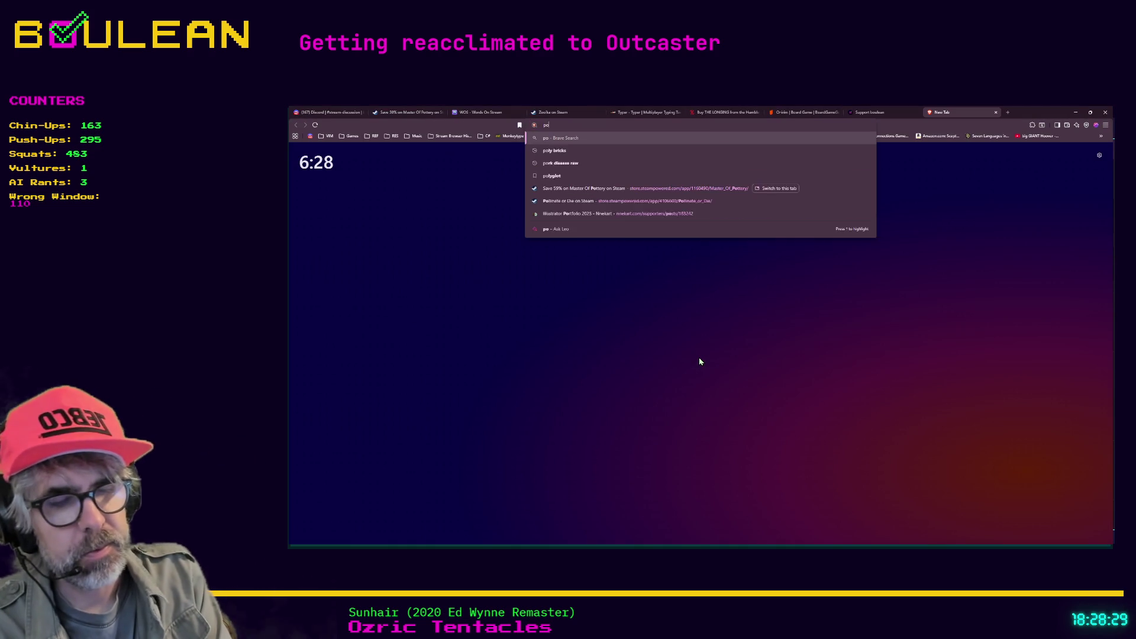
{"action": "type", "text": "tfri"}
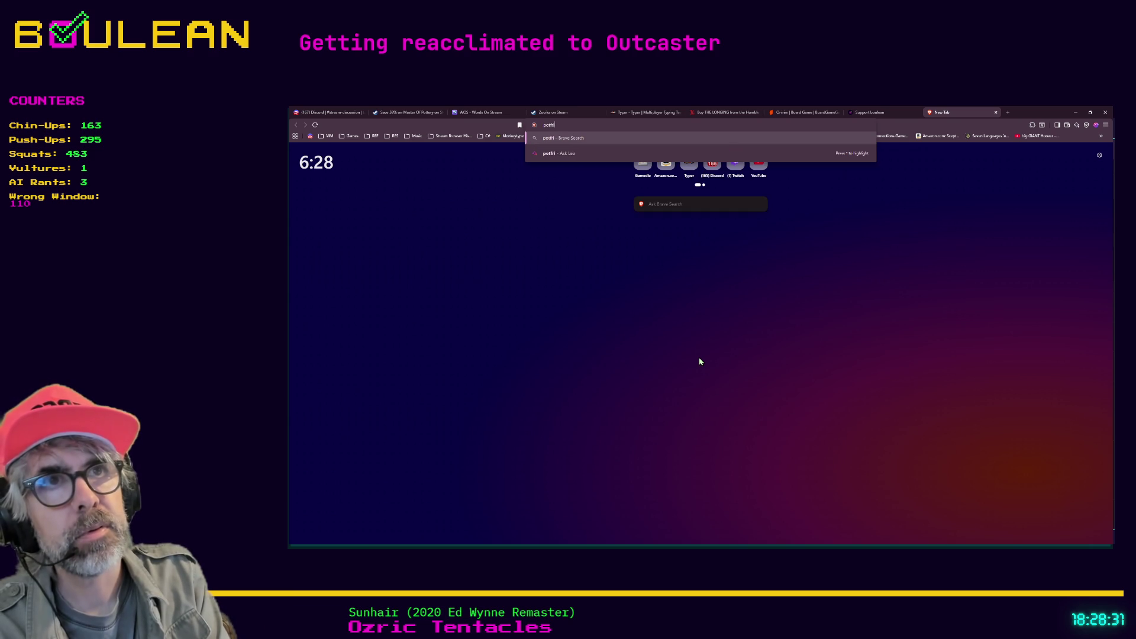
{"action": "type", "text": "end twitch gone"}
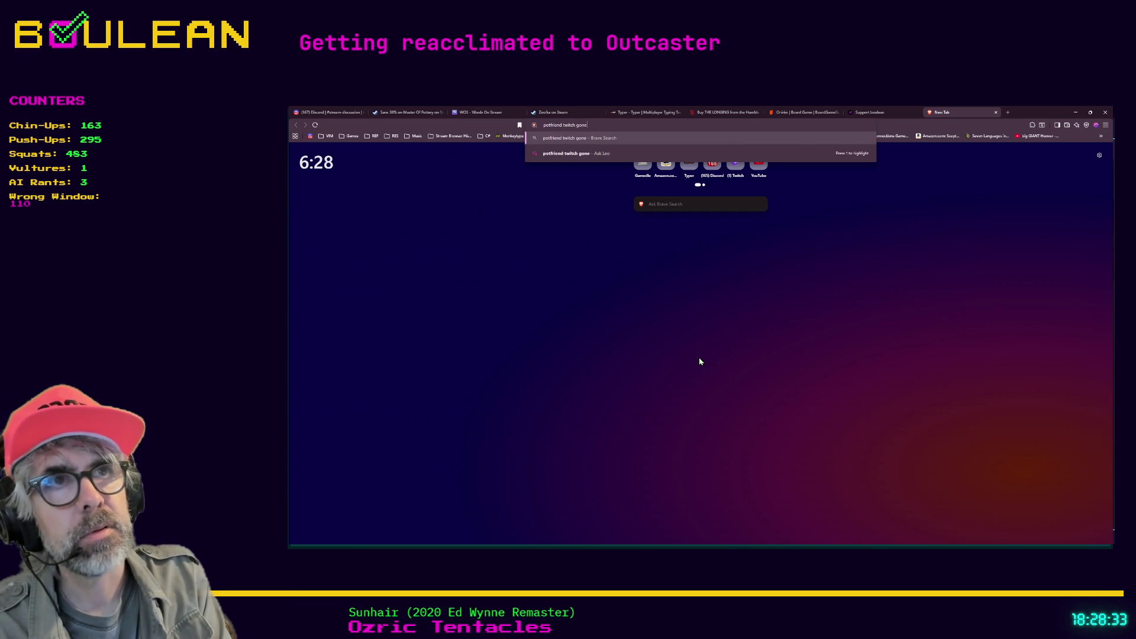
{"action": "key", "text": "Return"}
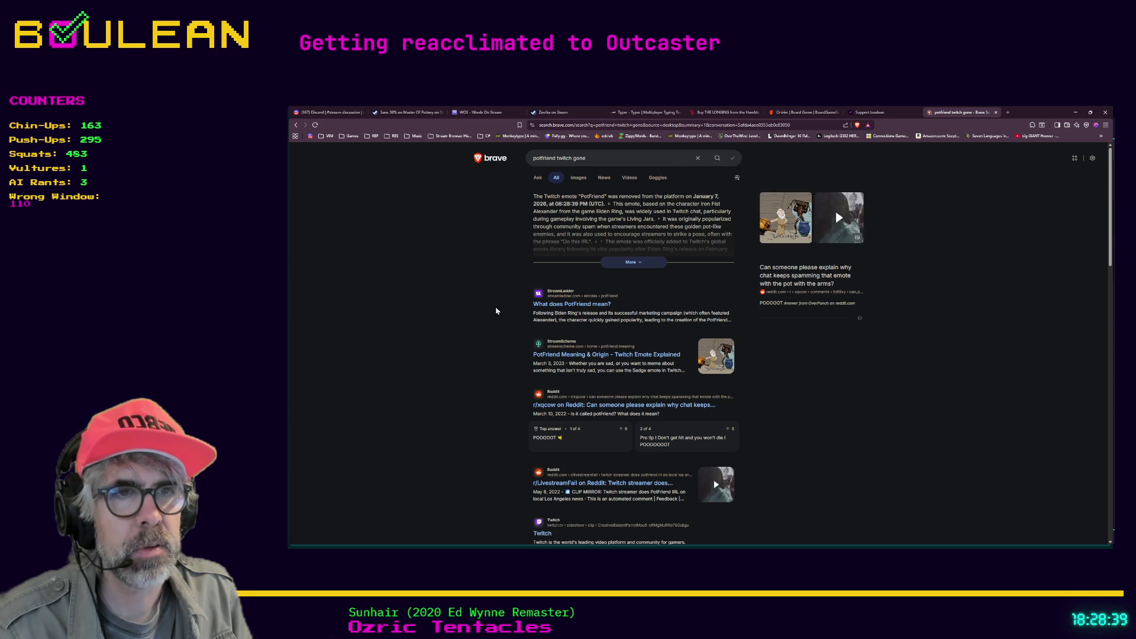
{"action": "scroll", "coordinate": [495, 311], "scroll_direction": "down", "scroll_amount": 1}
{"action": "scroll", "coordinate": [496, 311], "scroll_direction": "down", "scroll_amount": 1}
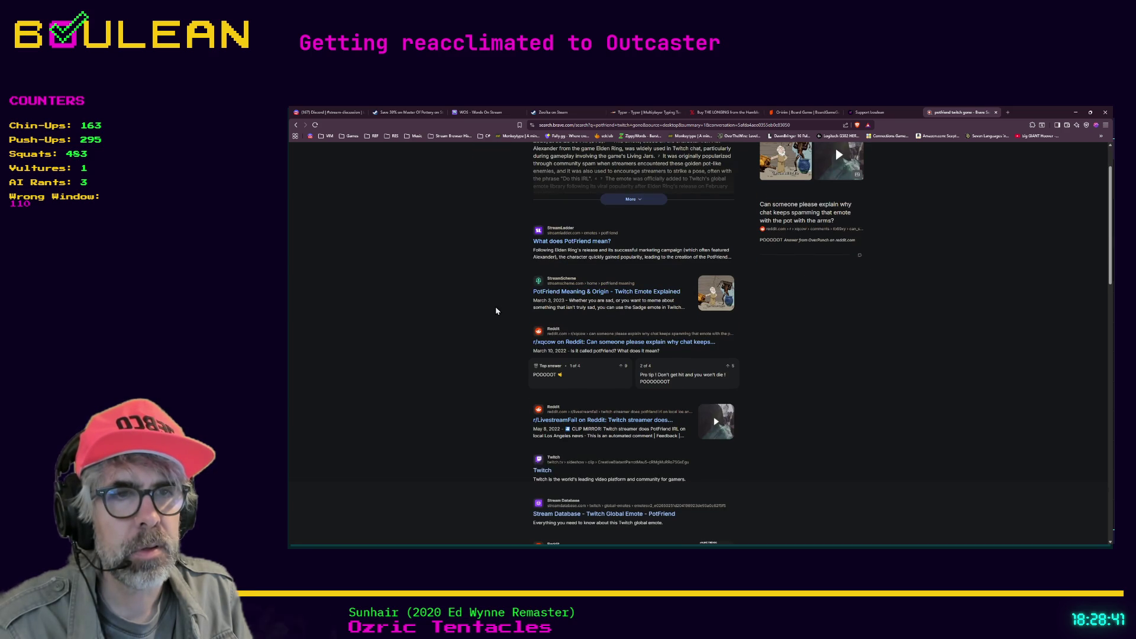
{"action": "scroll", "coordinate": [496, 311], "scroll_direction": "down", "scroll_amount": 1}
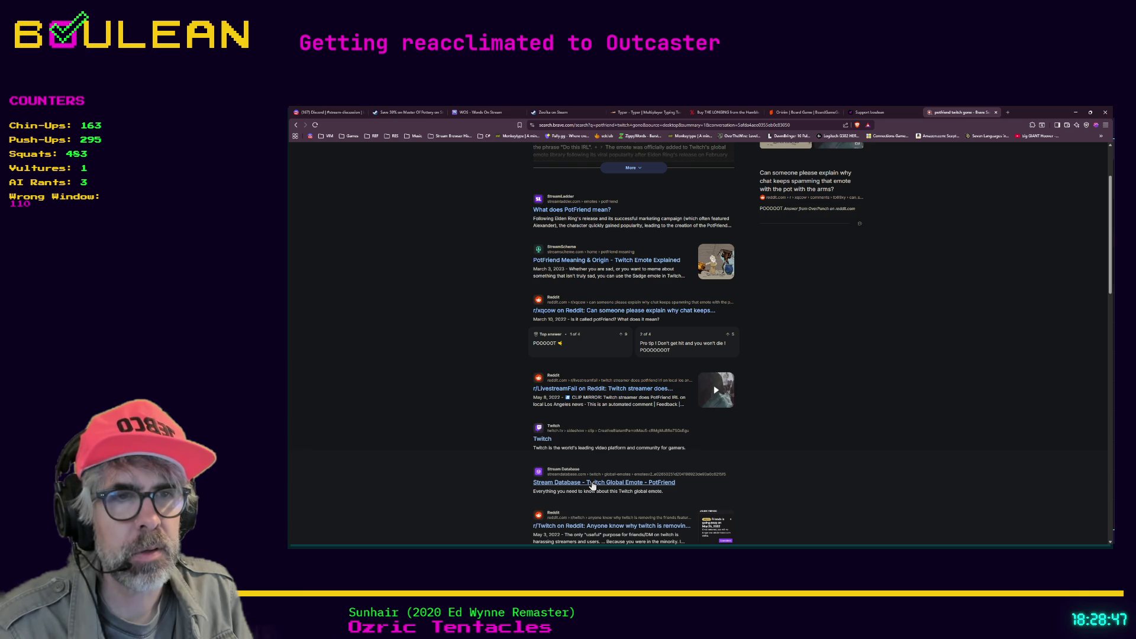
Check the Stream Database and Reddit results about PotFriend, returning to the results after each
{"action": "left_click", "coordinate": [593, 484]}
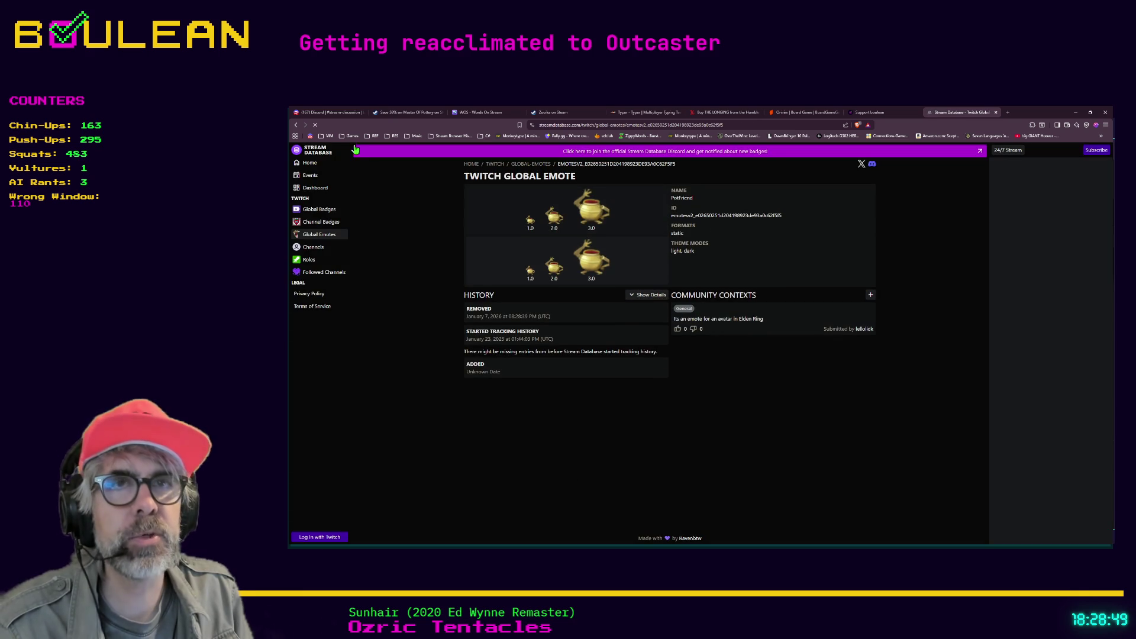
{"action": "left_click", "coordinate": [295, 125]}
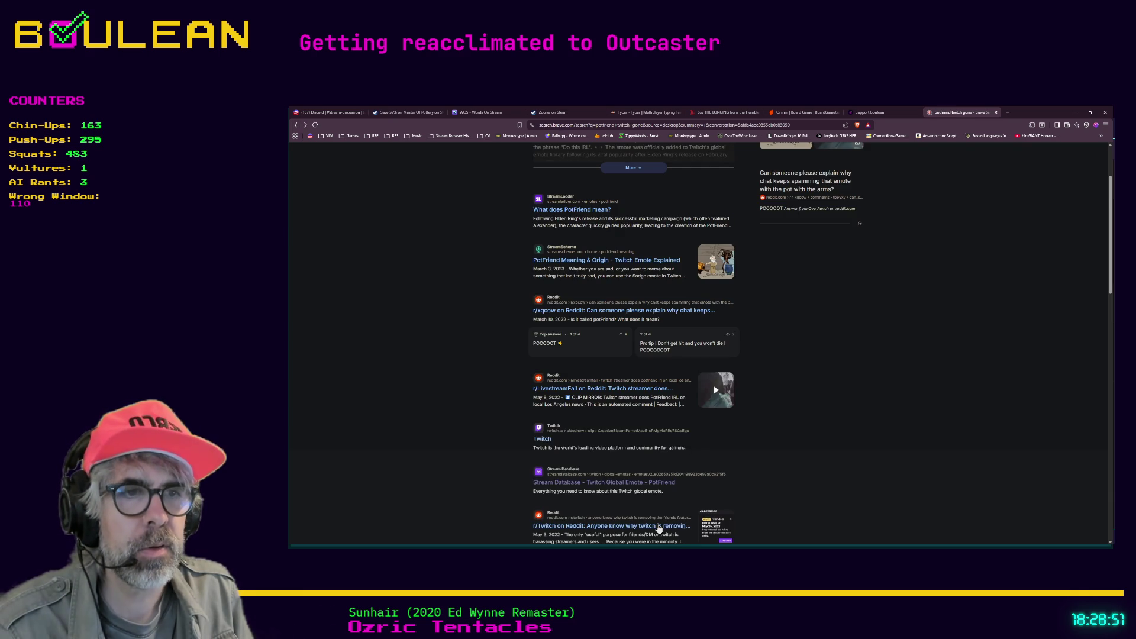
{"action": "left_click", "coordinate": [659, 526]}
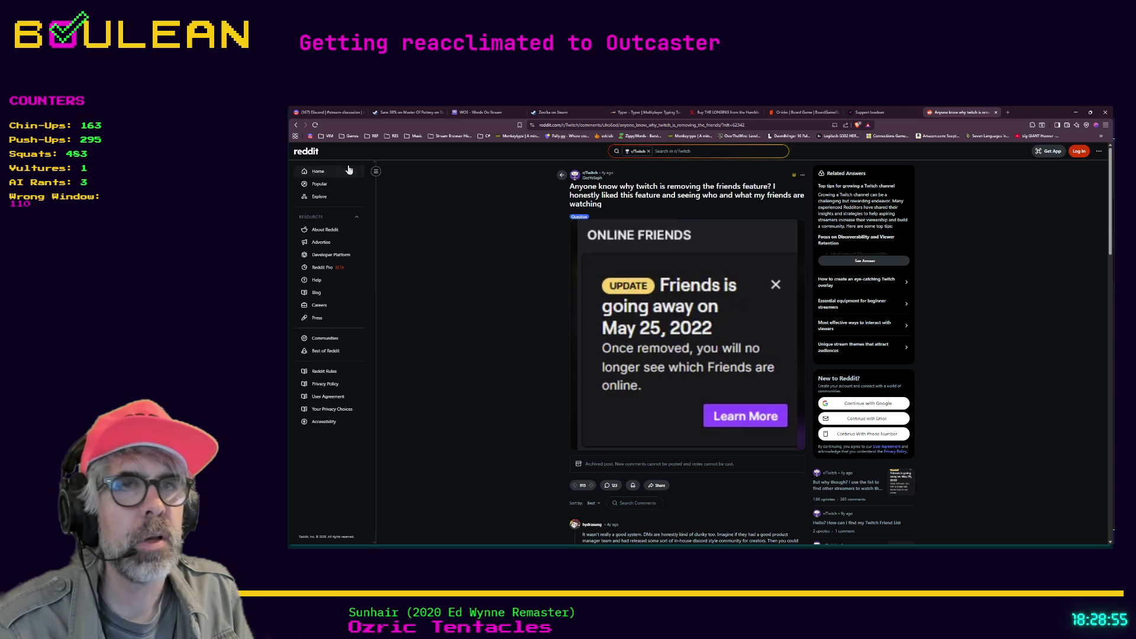
{"action": "left_click", "coordinate": [296, 126]}
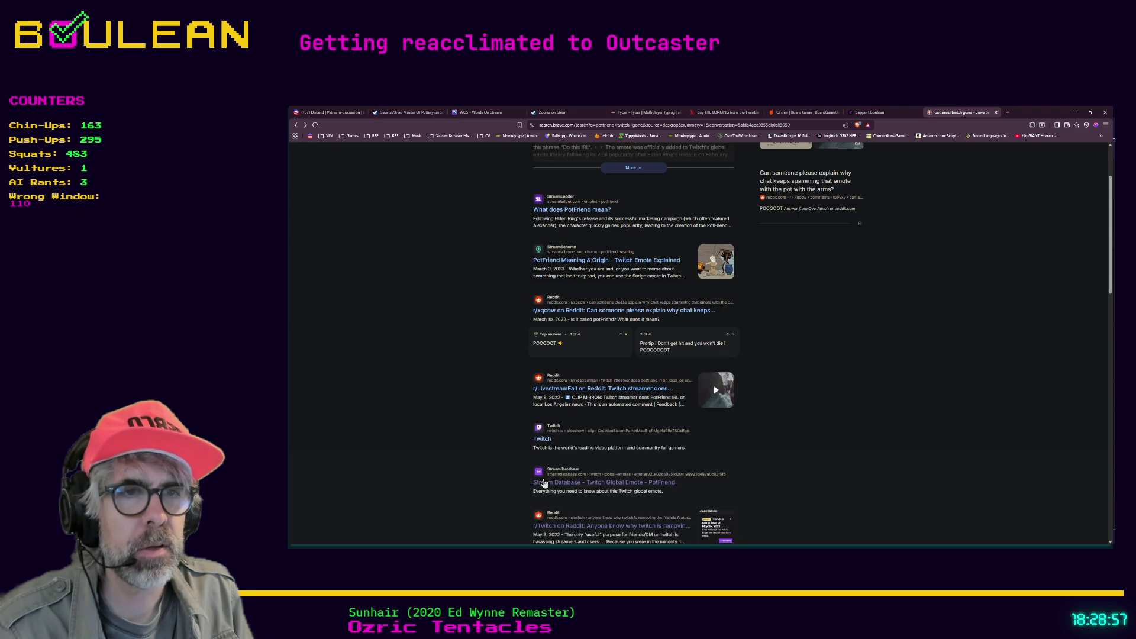
{"action": "left_click", "coordinate": [548, 483]}
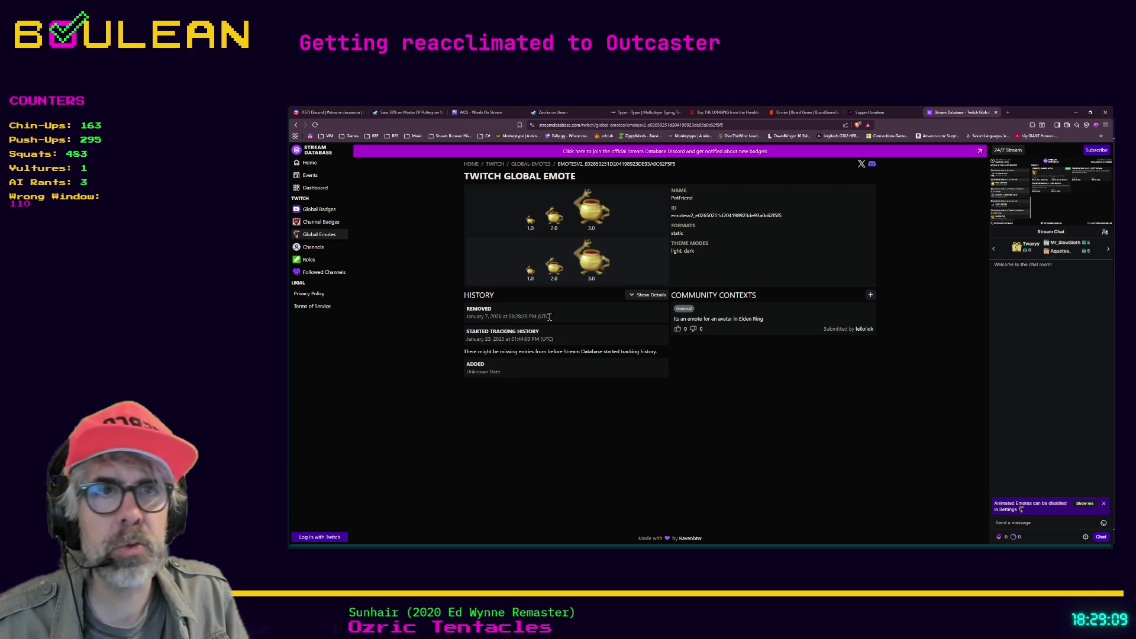
Read PotFriend's removal time on the Stream Database page, zoomed in, then go back to the results
{"action": "left_click_drag", "start_coordinate": [556, 316], "coordinate": [522, 317]}
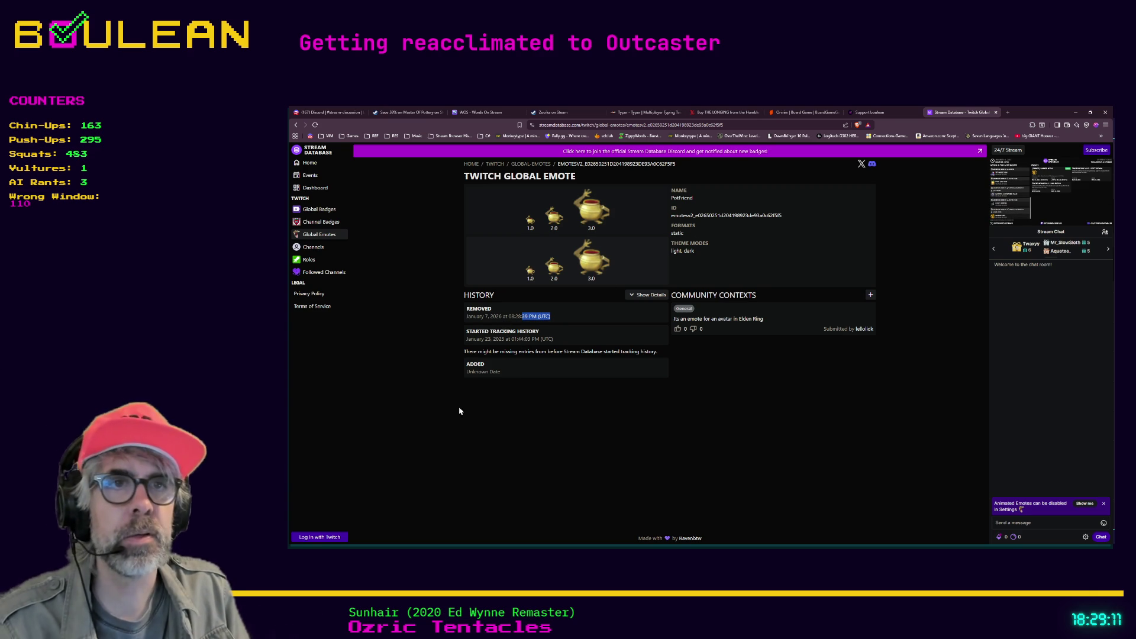
{"action": "left_click", "coordinate": [459, 425]}
{"action": "key", "text": "ctrl+plus"}
{"action": "key", "text": "ctrl+plus"}
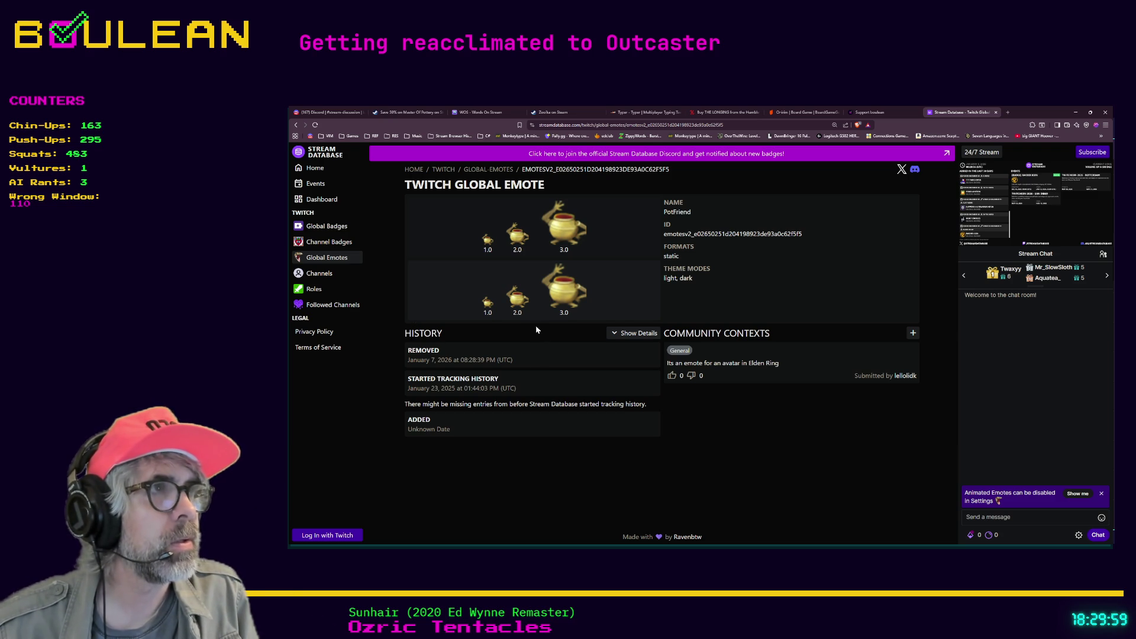
{"action": "left_click", "coordinate": [298, 126]}
Scroll through the PotFriend search results, then minimize the browser to reveal Godot
{"action": "scroll", "coordinate": [483, 266], "scroll_direction": "down", "scroll_amount": 2}
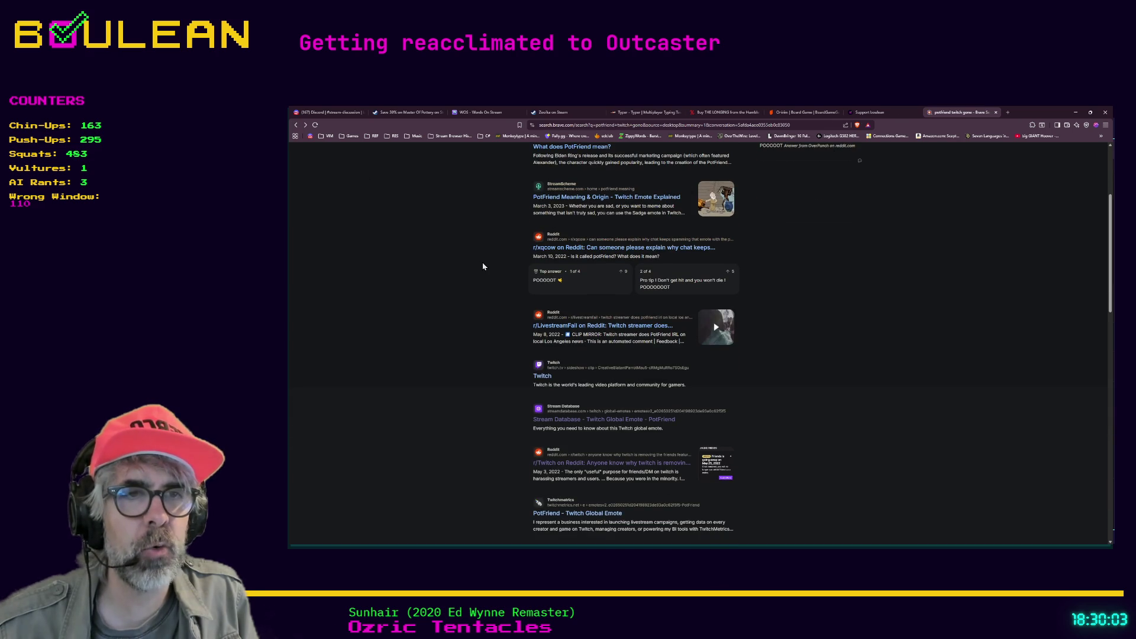
{"action": "scroll", "coordinate": [482, 266], "scroll_direction": "down", "scroll_amount": 3}
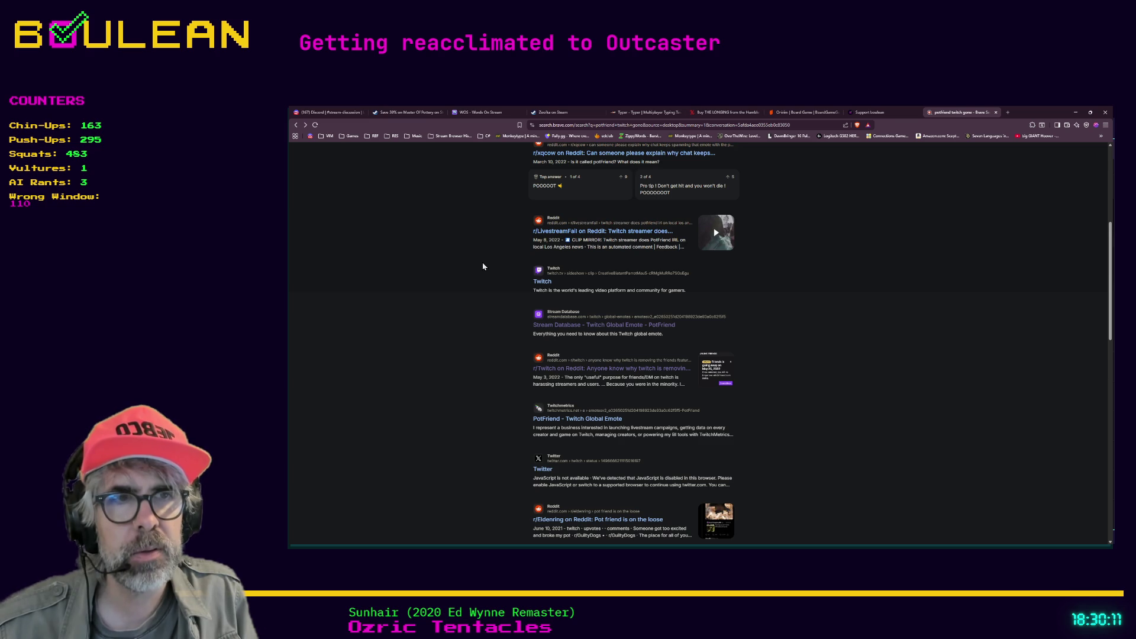
{"action": "scroll", "coordinate": [483, 267], "scroll_direction": "down", "scroll_amount": 2}
{"action": "scroll", "coordinate": [483, 266], "scroll_direction": "up", "scroll_amount": 2}
{"action": "scroll", "coordinate": [482, 267], "scroll_direction": "down", "scroll_amount": 3}
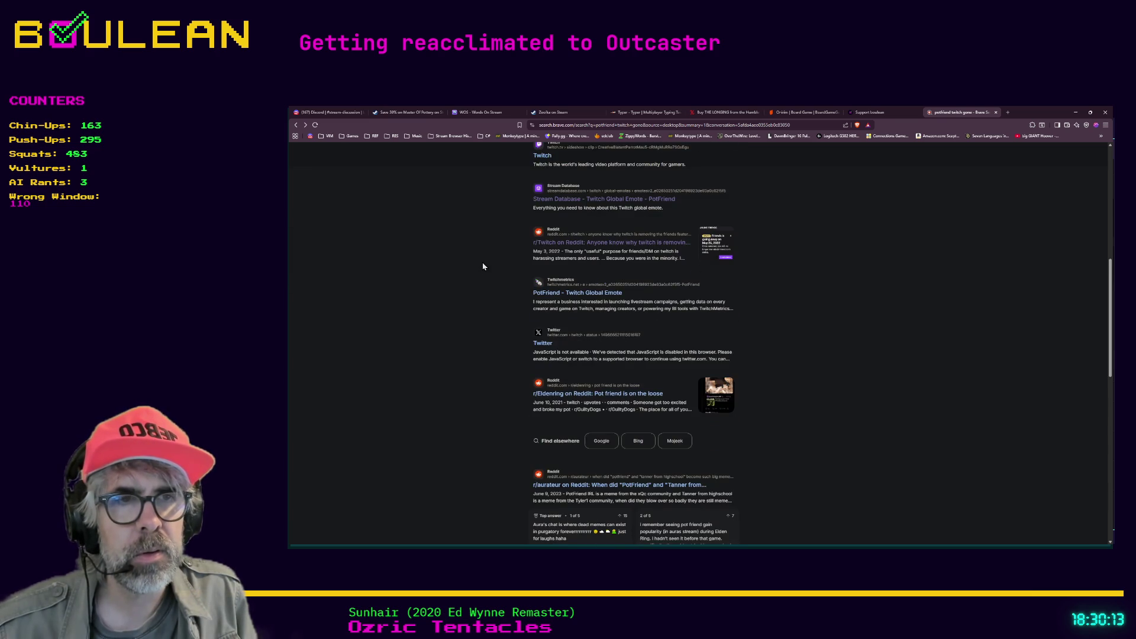
{"action": "scroll", "coordinate": [483, 267], "scroll_direction": "down", "scroll_amount": 3}
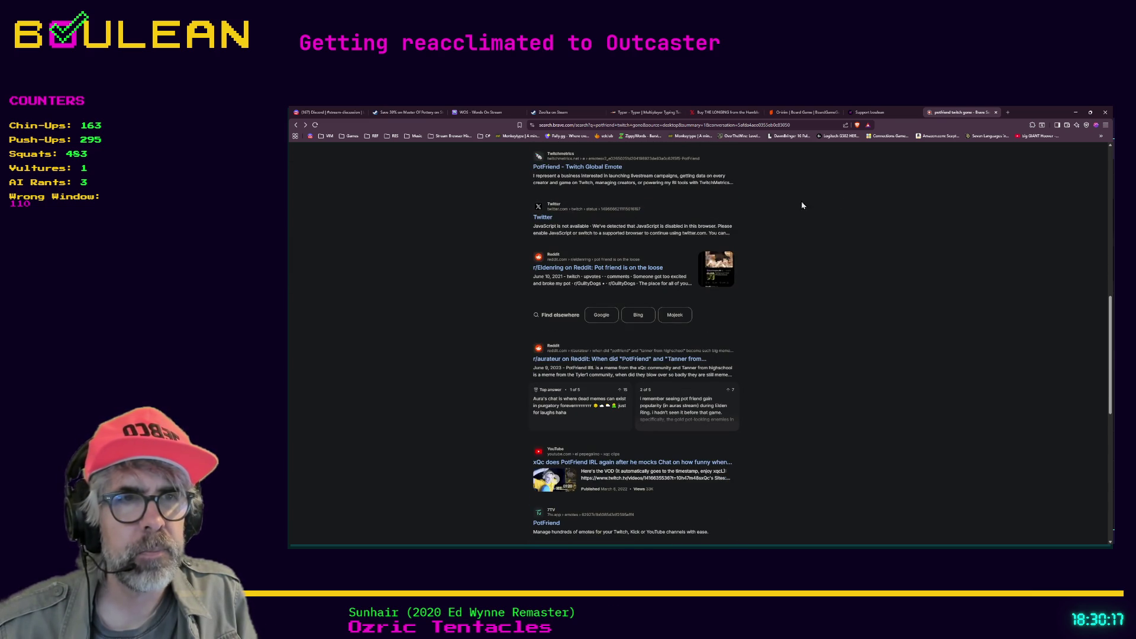
{"action": "left_click", "coordinate": [1076, 112]}
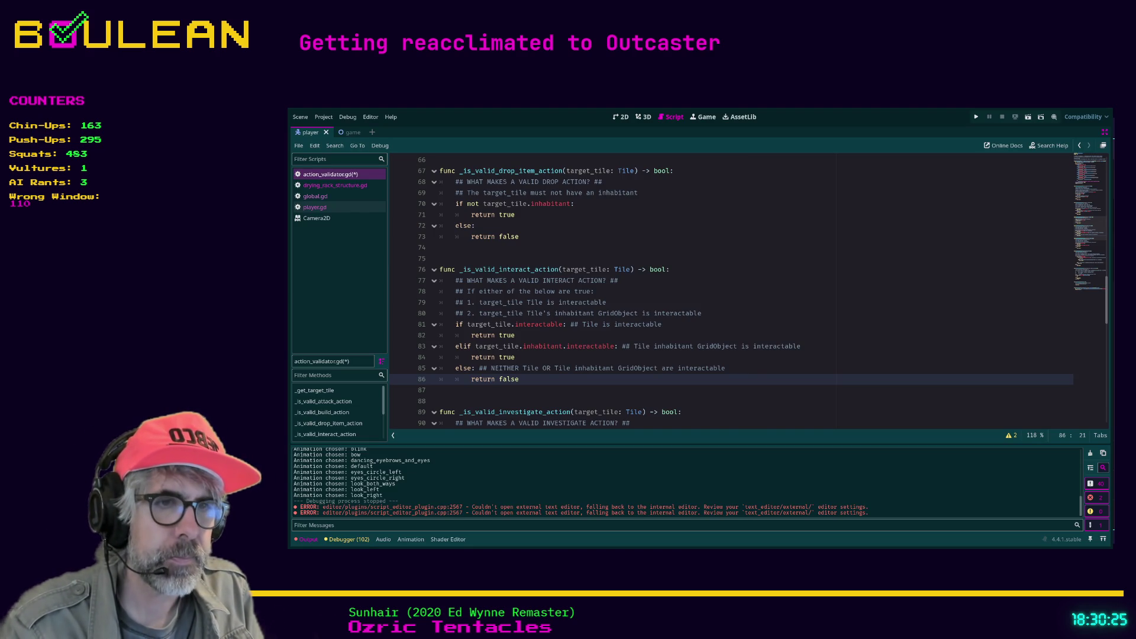
Stop the running Outcaster game with F8 and switch to the Obsidian player action flow chart
{"action": "left_click", "coordinate": [734, 368]}
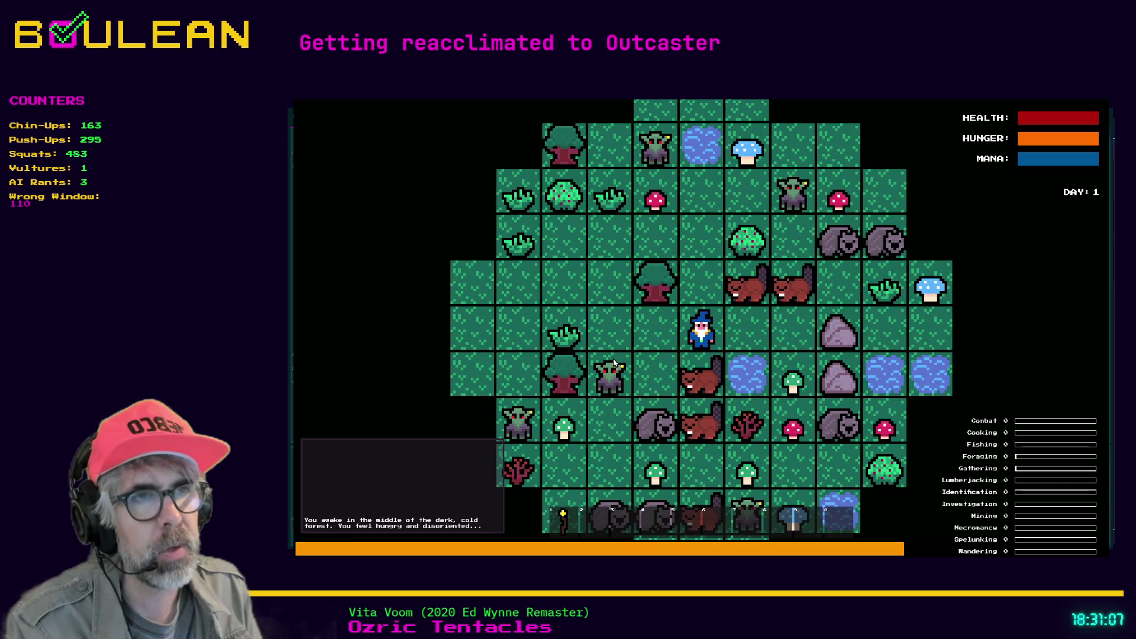
{"action": "key", "text": "F8"}
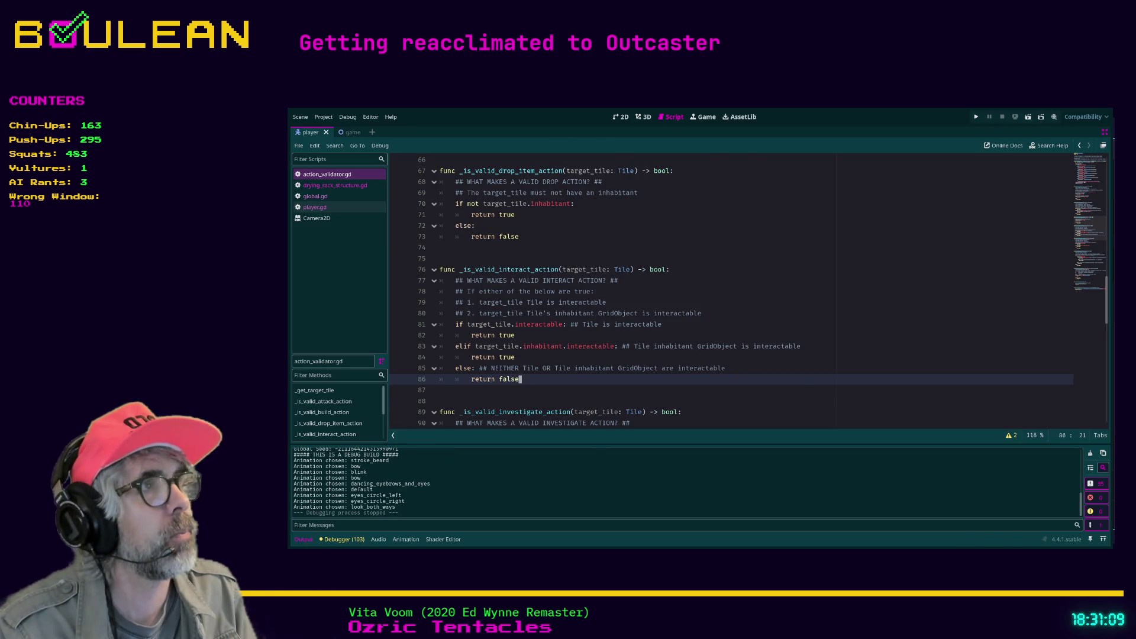
{"action": "key", "text": "alt+Tab"}
{"action": "scroll", "coordinate": [514, 322], "scroll_direction": "down", "scroll_amount": 10}
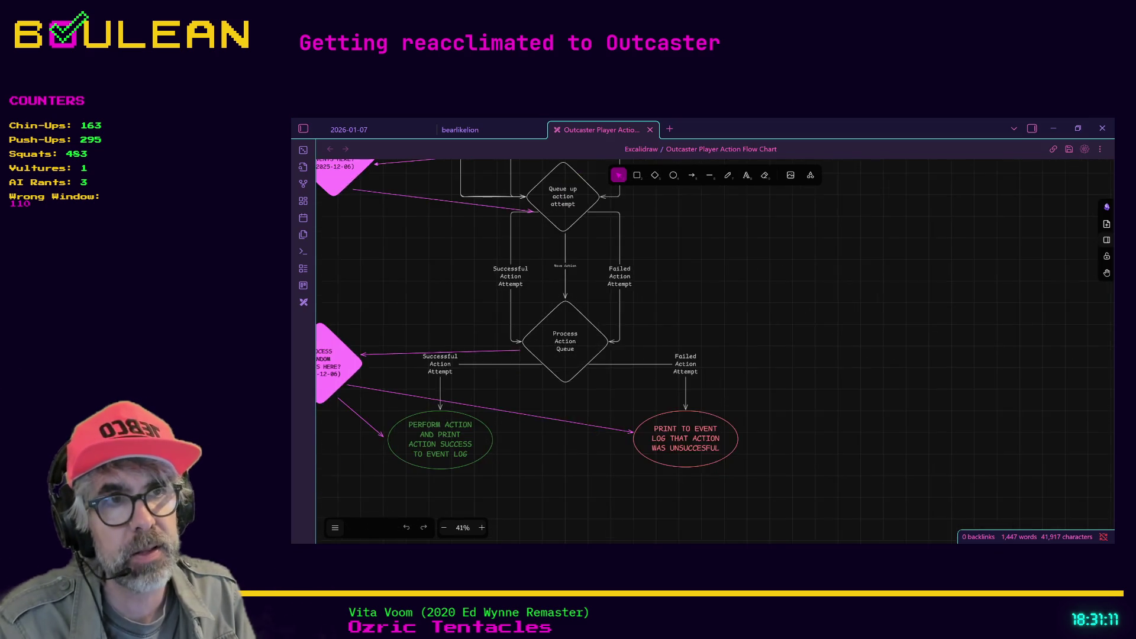
Scroll the Excalidraw chart to review Awaiting Input, Confirm Action Is Valid and event-log branches
{"action": "scroll", "coordinate": [484, 247], "scroll_direction": "up", "scroll_amount": 5}
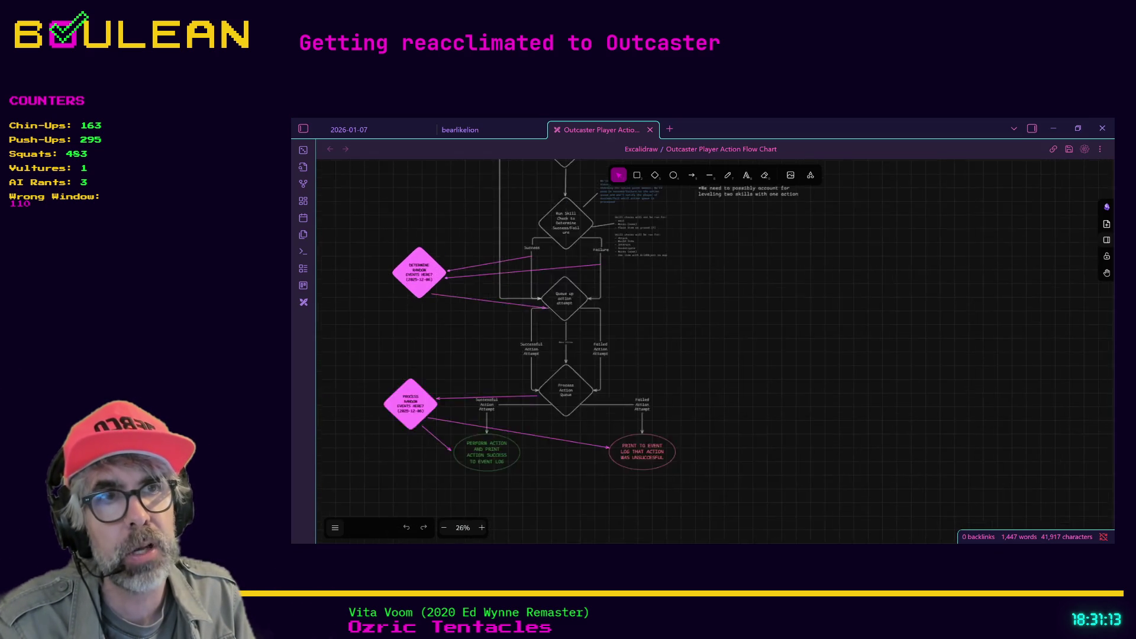
{"action": "scroll", "coordinate": [592, 355], "scroll_direction": "down", "scroll_amount": 1}
{"action": "scroll", "coordinate": [592, 355], "scroll_direction": "down", "scroll_amount": 1}
{"action": "scroll", "coordinate": [591, 355], "scroll_direction": "up", "scroll_amount": 4}
{"action": "scroll", "coordinate": [591, 355], "scroll_direction": "up", "scroll_amount": 5}
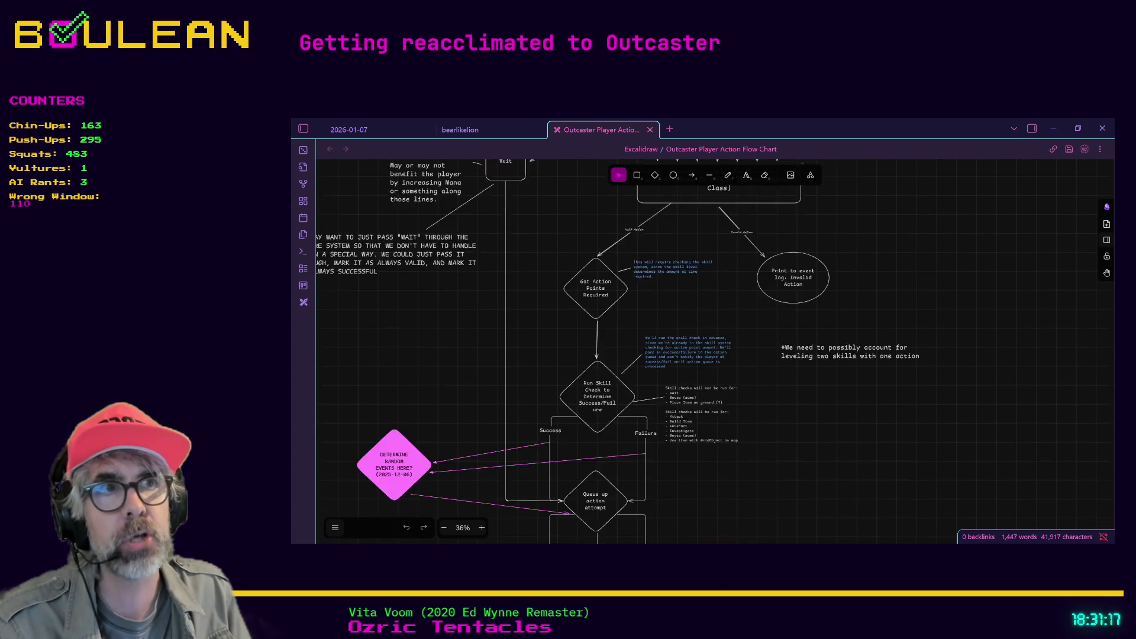
{"action": "scroll", "coordinate": [674, 351], "scroll_direction": "down", "scroll_amount": 5}
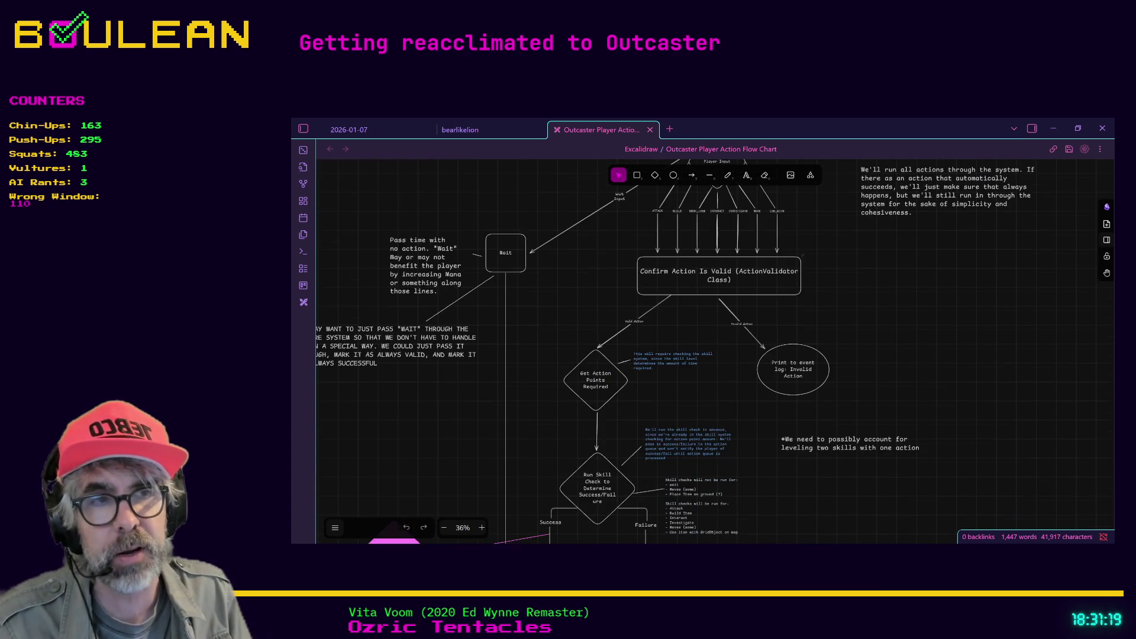
{"action": "scroll", "coordinate": [618, 352], "scroll_direction": "down", "scroll_amount": 1}
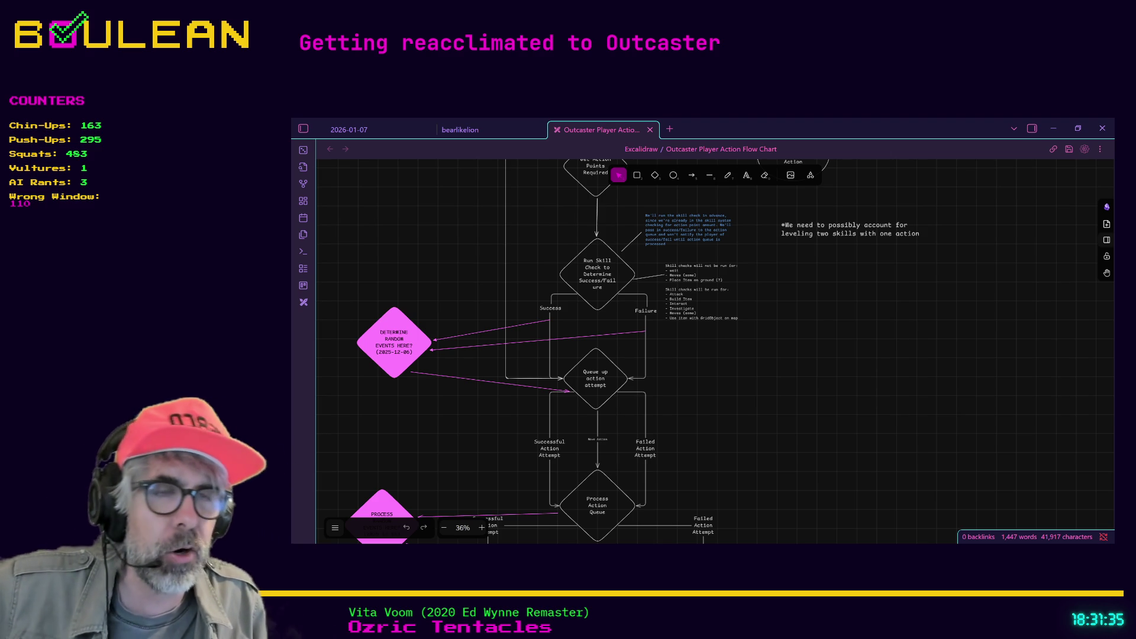
{"action": "scroll", "coordinate": [715, 351], "scroll_direction": "down", "scroll_amount": 3}
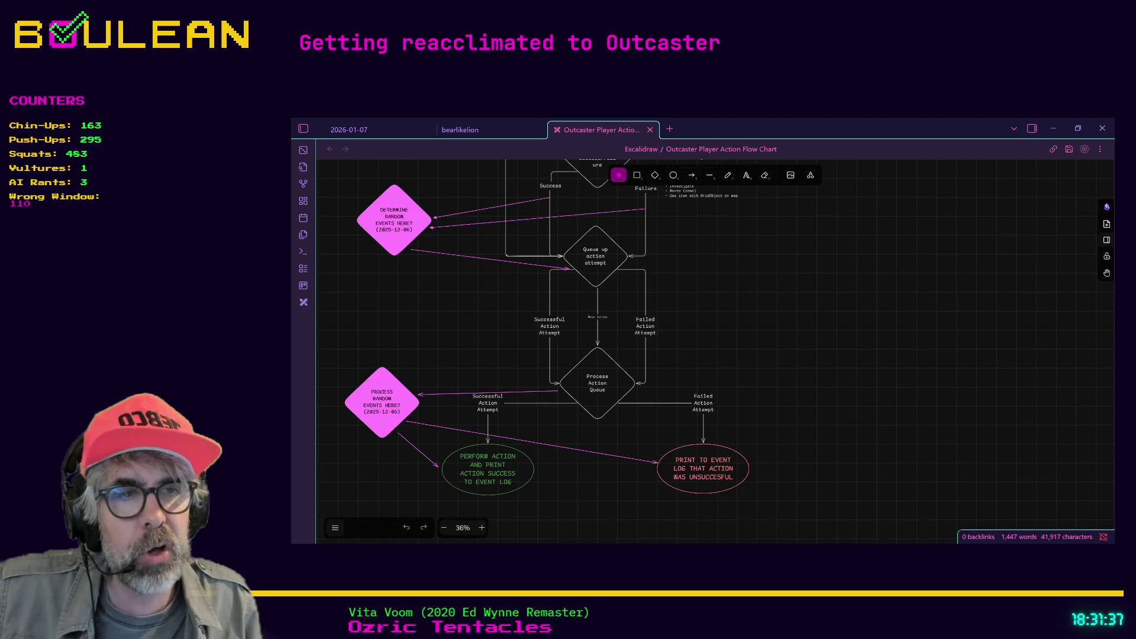
{"action": "scroll", "coordinate": [715, 351], "scroll_direction": "up", "scroll_amount": 9}
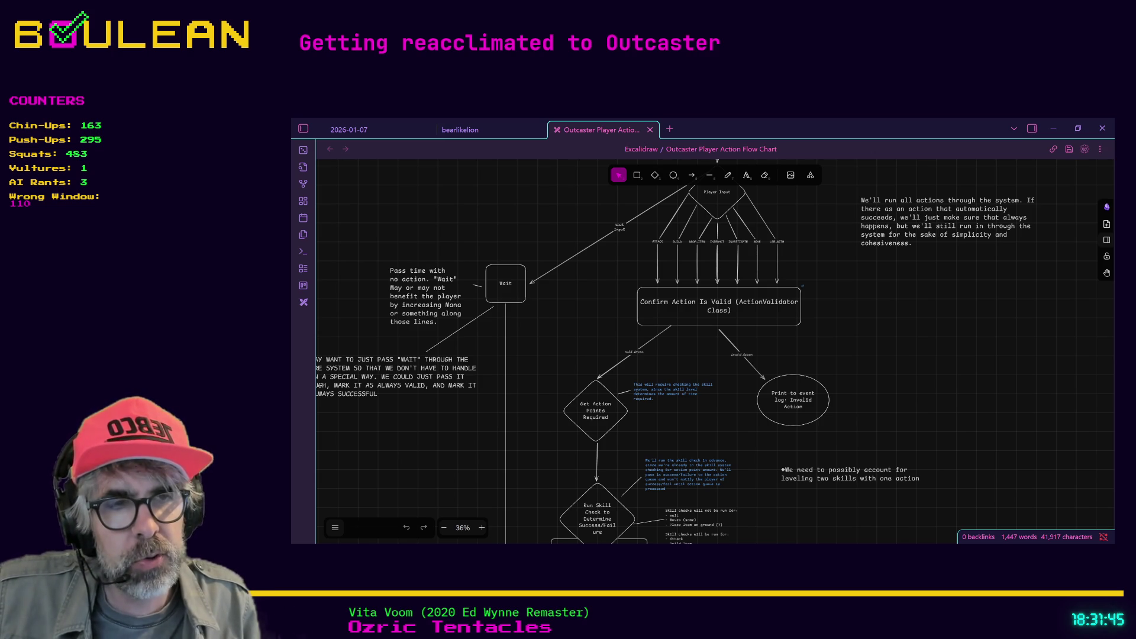
{"action": "scroll", "coordinate": [675, 351], "scroll_direction": "down", "scroll_amount": 1}
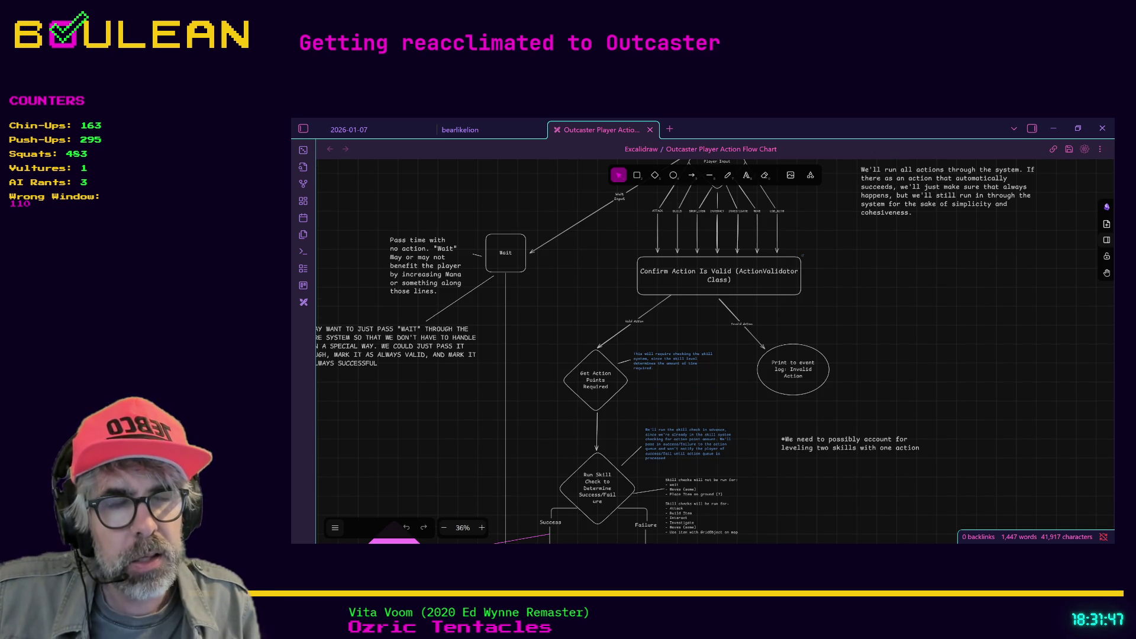
{"action": "scroll", "coordinate": [674, 351], "scroll_direction": "up", "scroll_amount": 3}
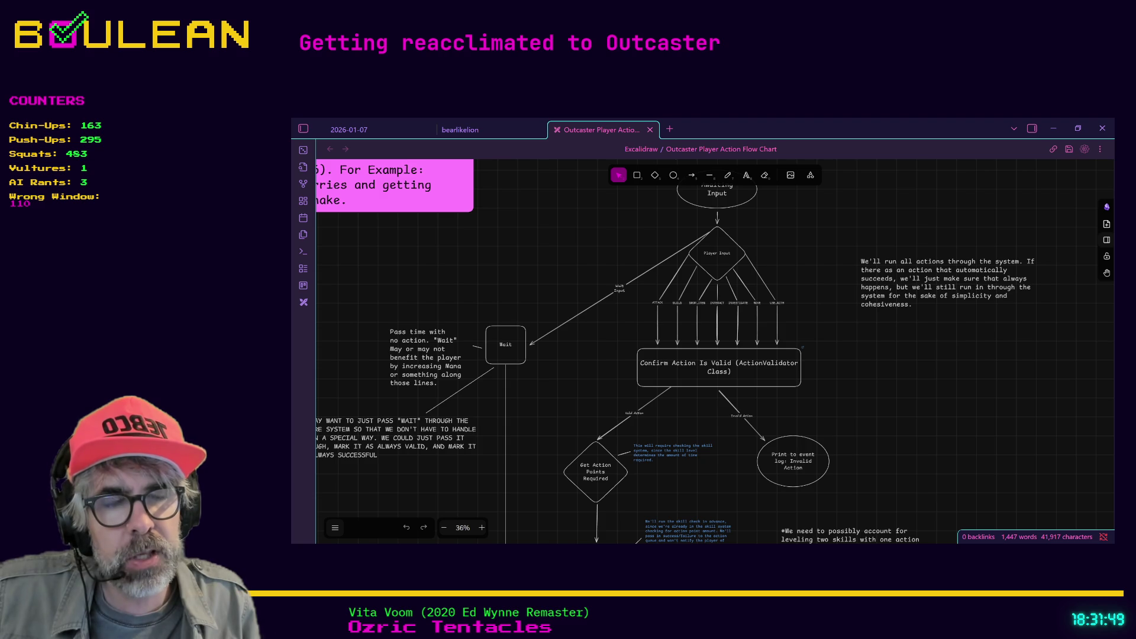
{"action": "scroll", "coordinate": [675, 351], "scroll_direction": "down", "scroll_amount": 4}
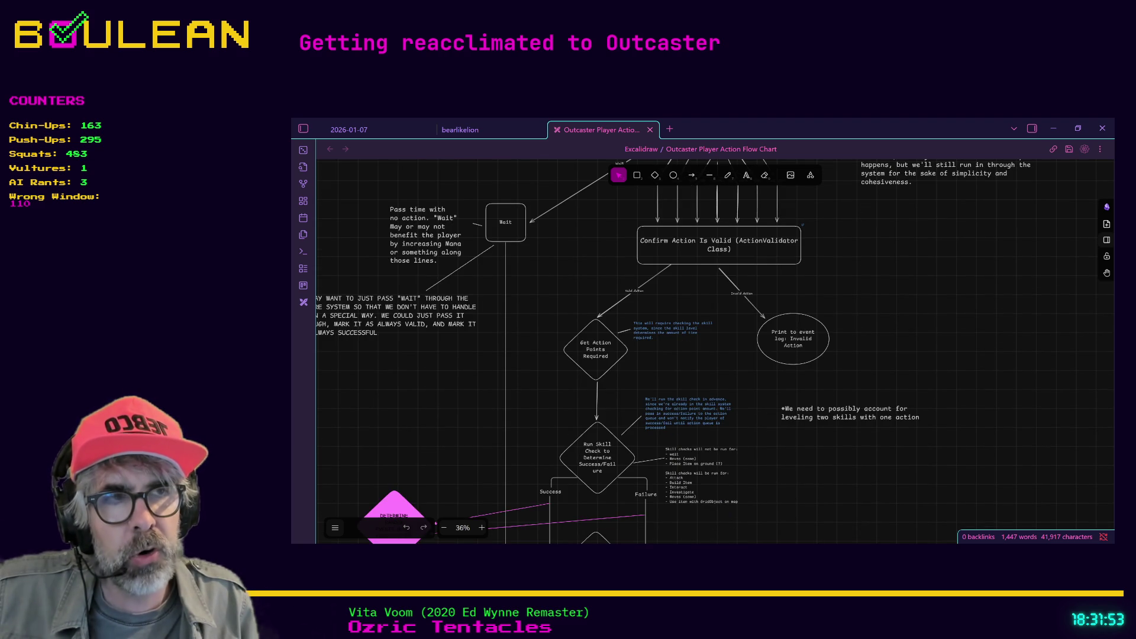
{"action": "scroll", "coordinate": [675, 352], "scroll_direction": "up", "scroll_amount": 5}
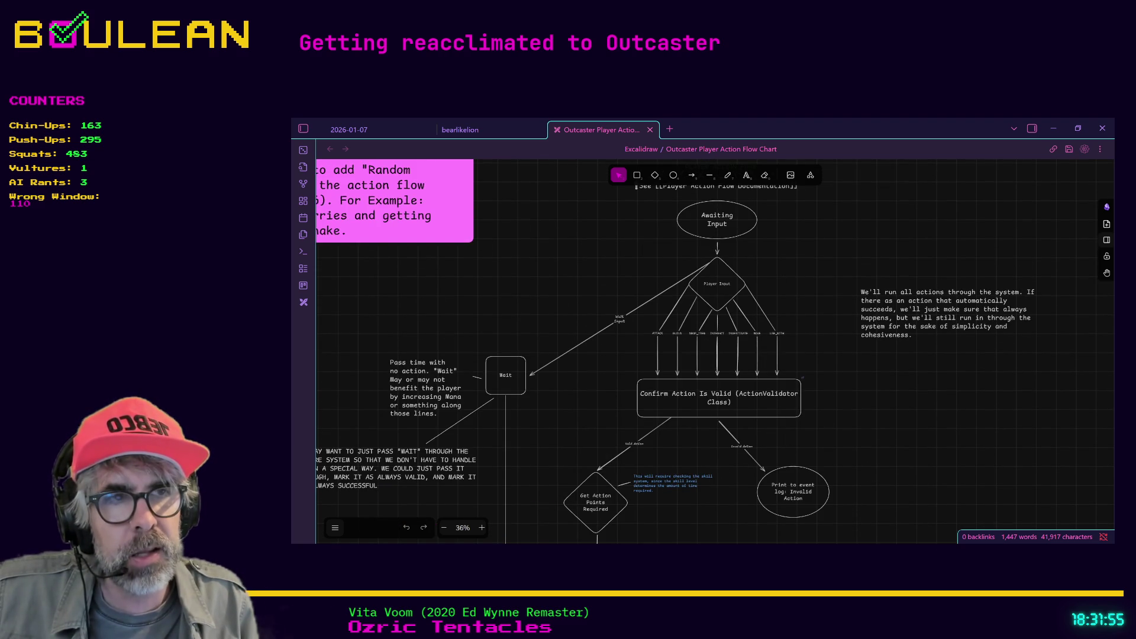
{"action": "scroll", "coordinate": [674, 352], "scroll_direction": "down", "scroll_amount": 3}
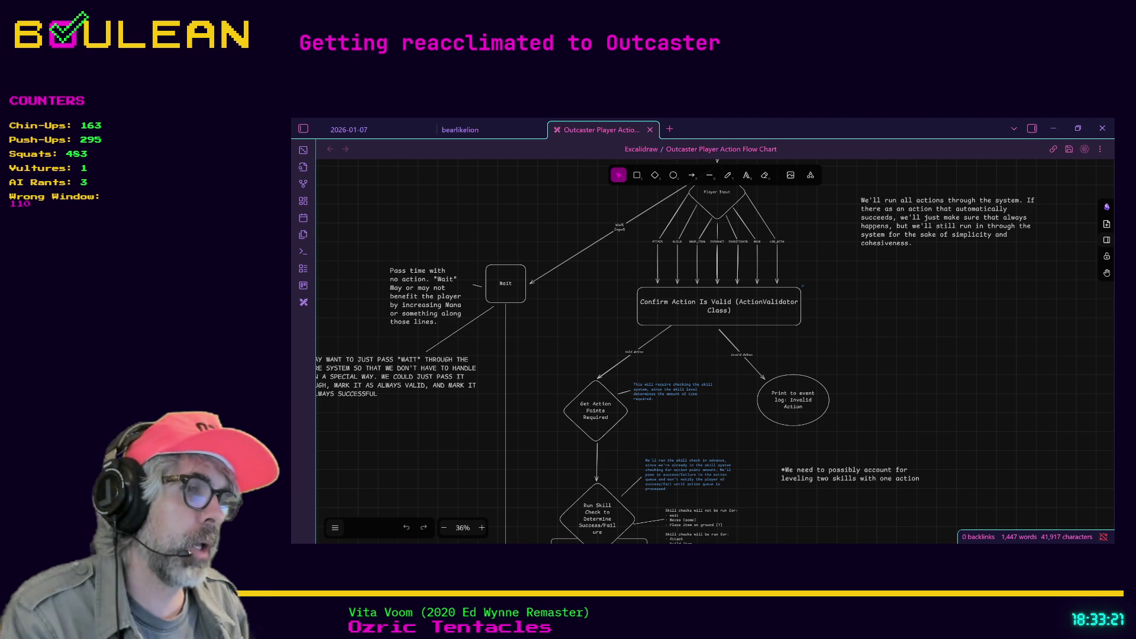
{"action": "key", "text": "alt+Tab"}
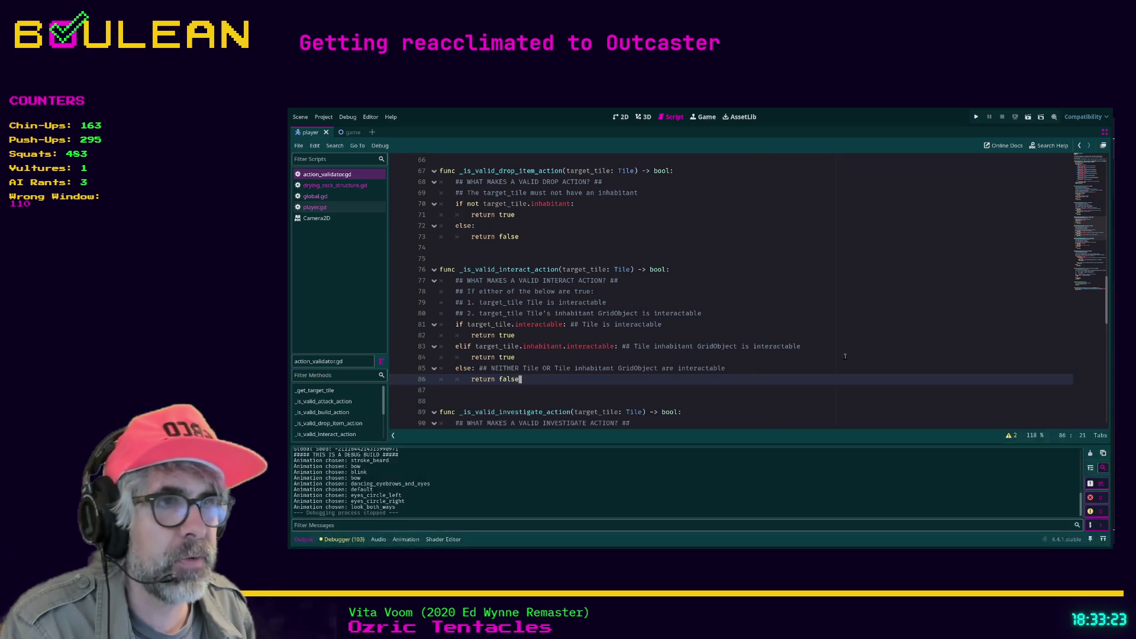
Focus action_validator.gd at line 83 and run the Outcaster project with F5
{"action": "left_click", "coordinate": [841, 345]}
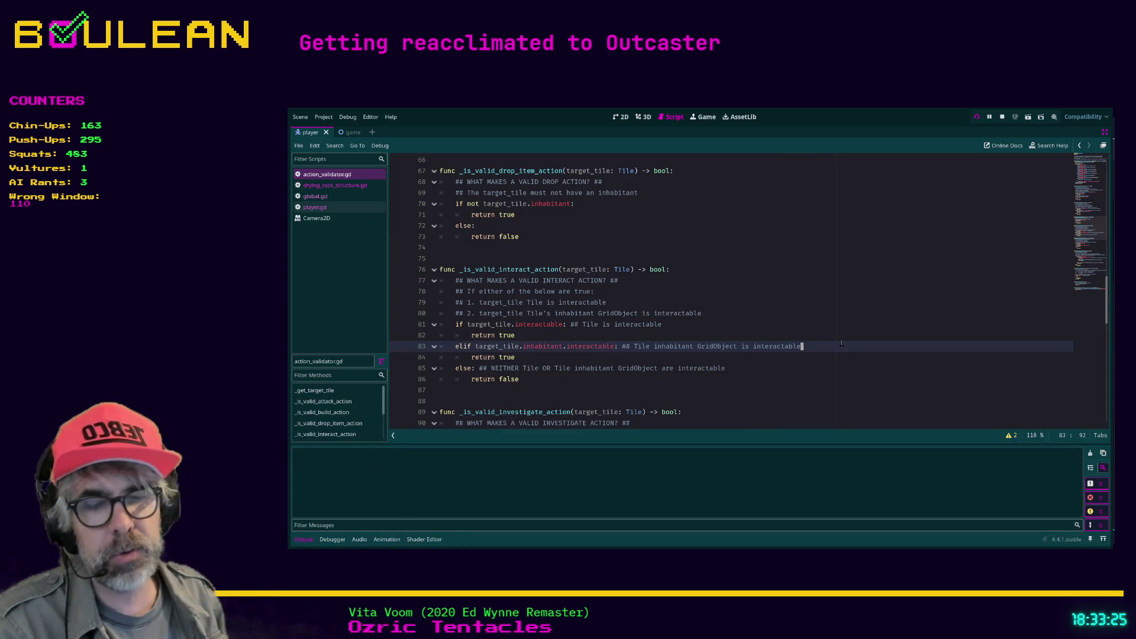
{"action": "key", "text": "F5"}
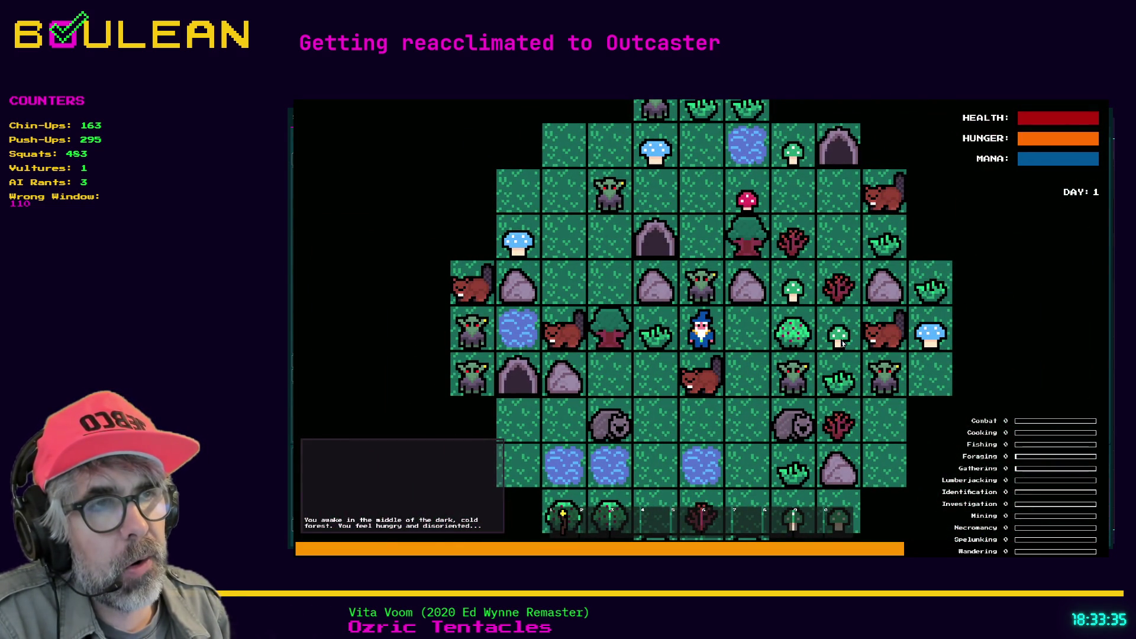
Step the wizard one tile right, strike the Goblin below twice, and select the tile beneath
{"action": "key", "text": "Right"}
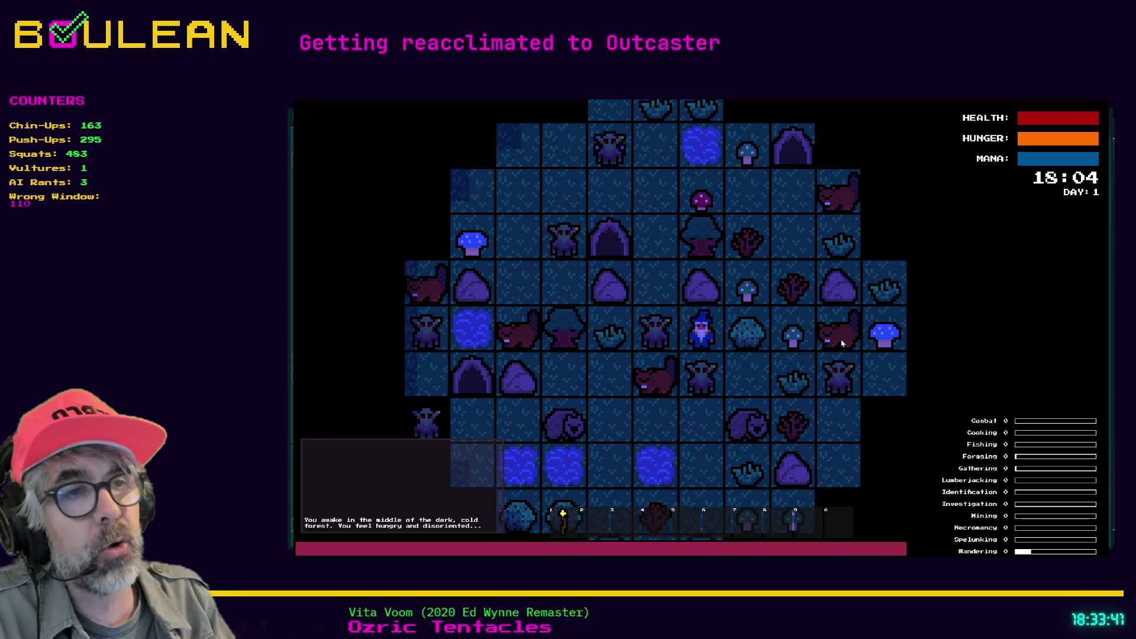
{"action": "key", "text": "Down"}
{"action": "key", "text": "Down"}
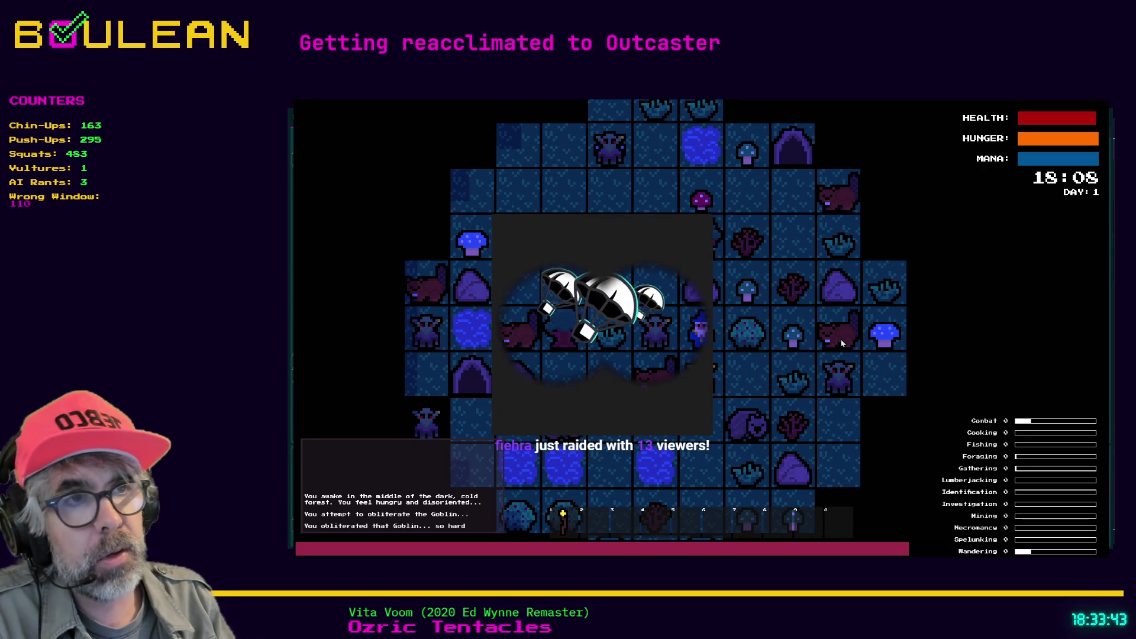
{"action": "key", "text": "Down"}
{"action": "key", "text": "Down"}
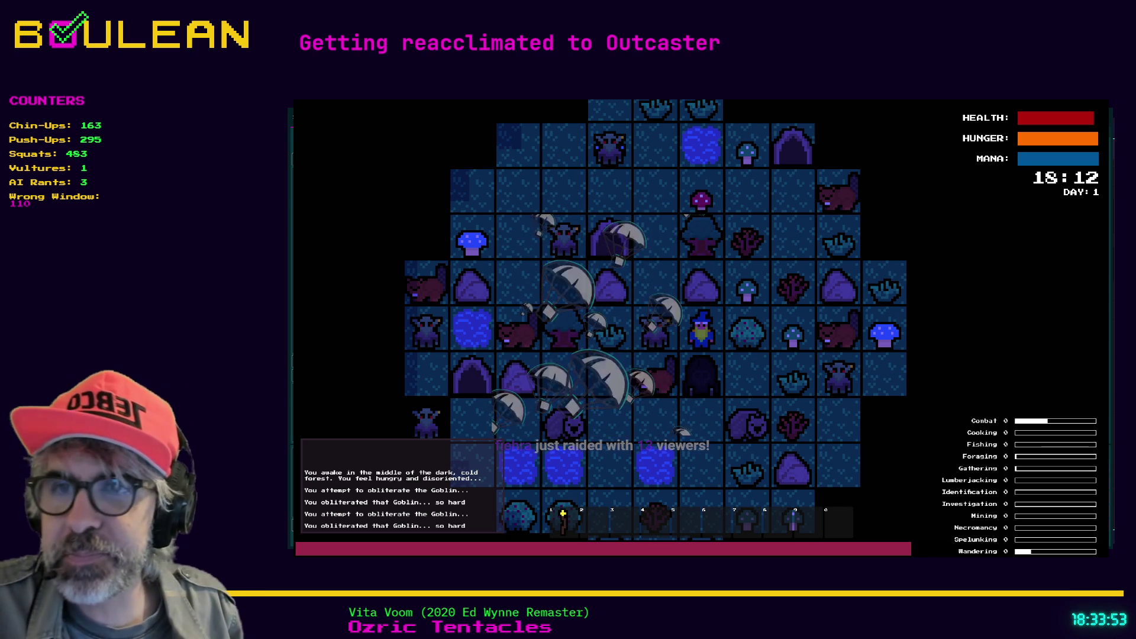
{"action": "left_click", "coordinate": [700, 387]}
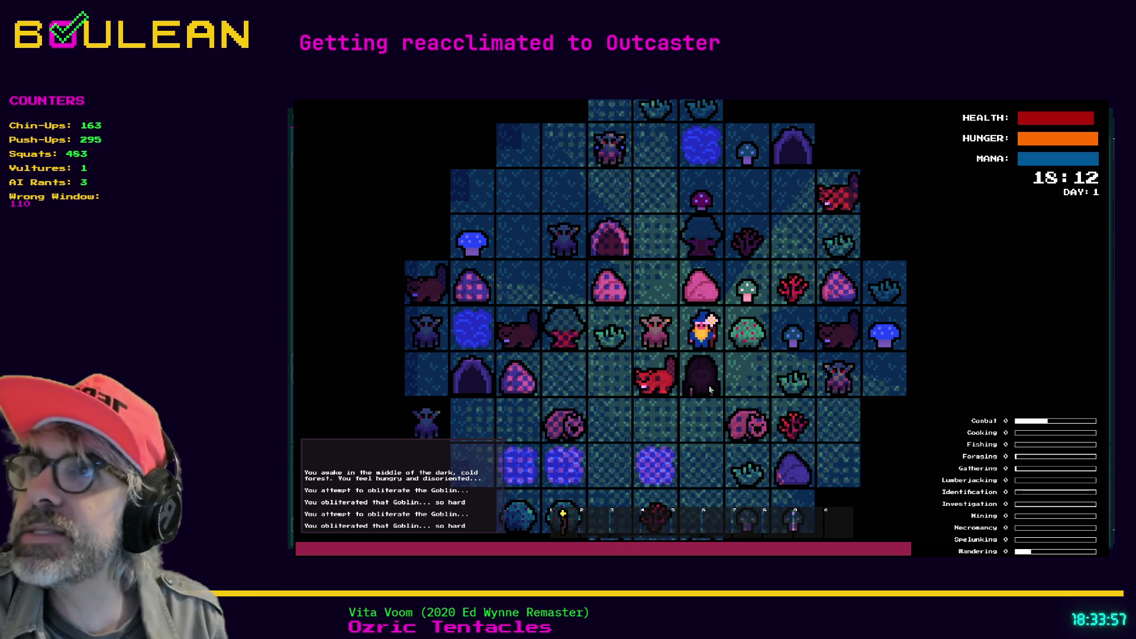
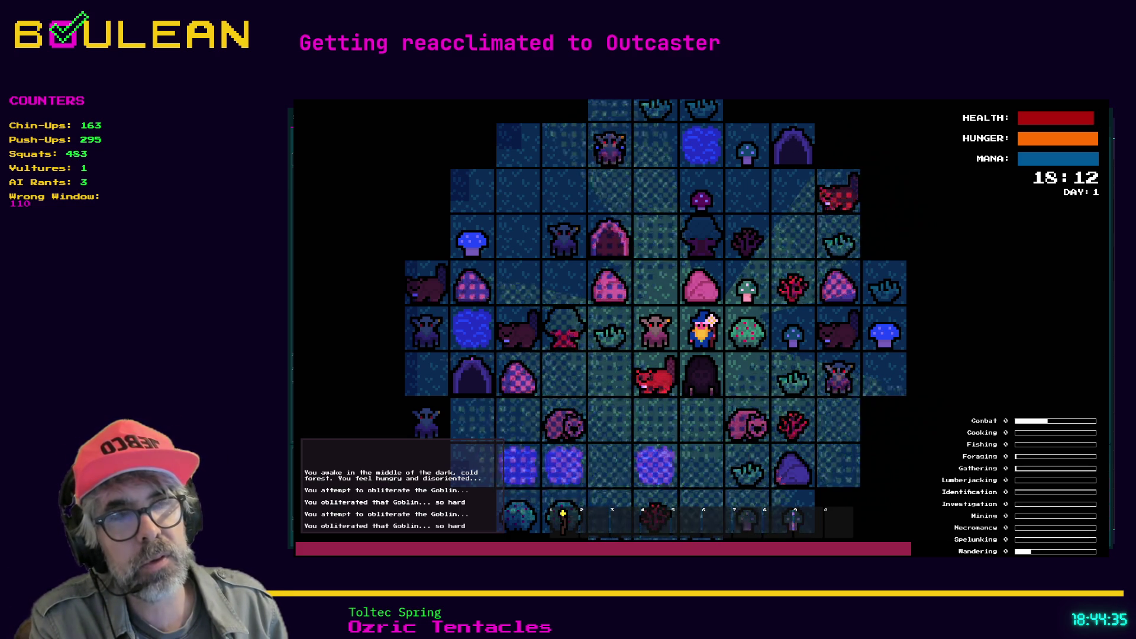
Attack and destroy the goblin and the gravestone beside the wizard
{"action": "scroll", "coordinate": [654, 385], "scroll_direction": "down", "scroll_amount": 2}
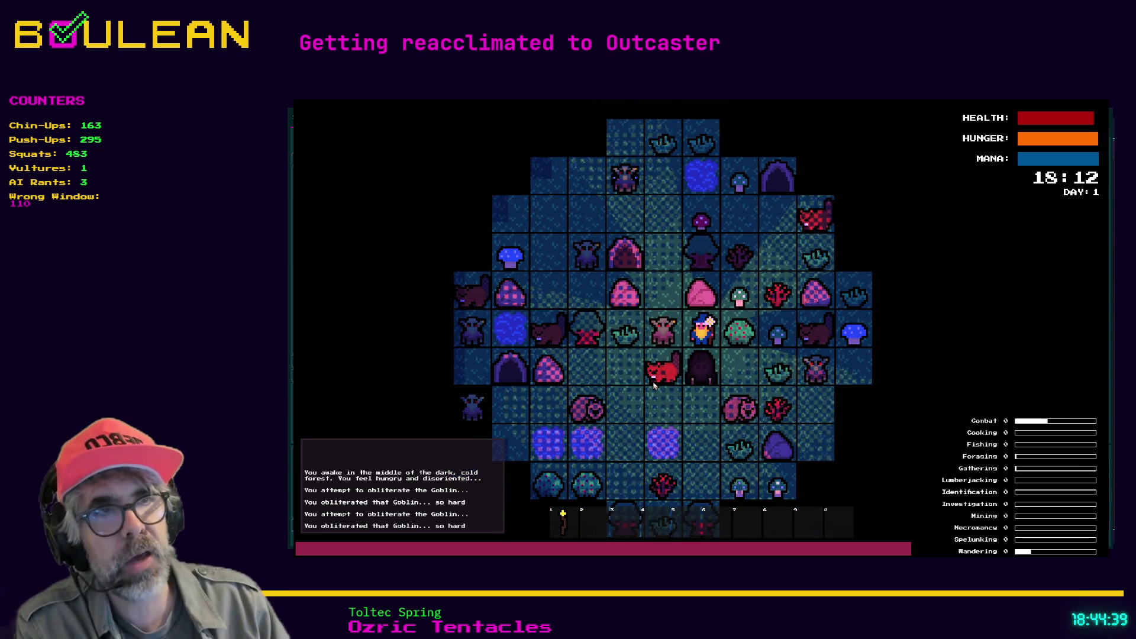
{"action": "key", "text": "Left"}
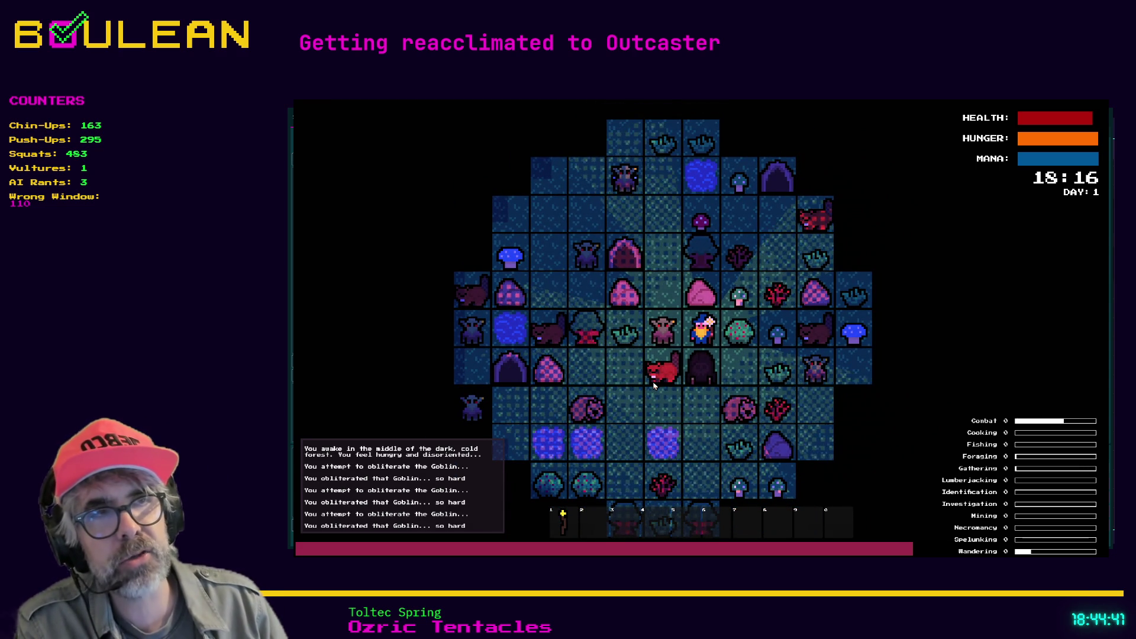
{"action": "key", "text": "Left"}
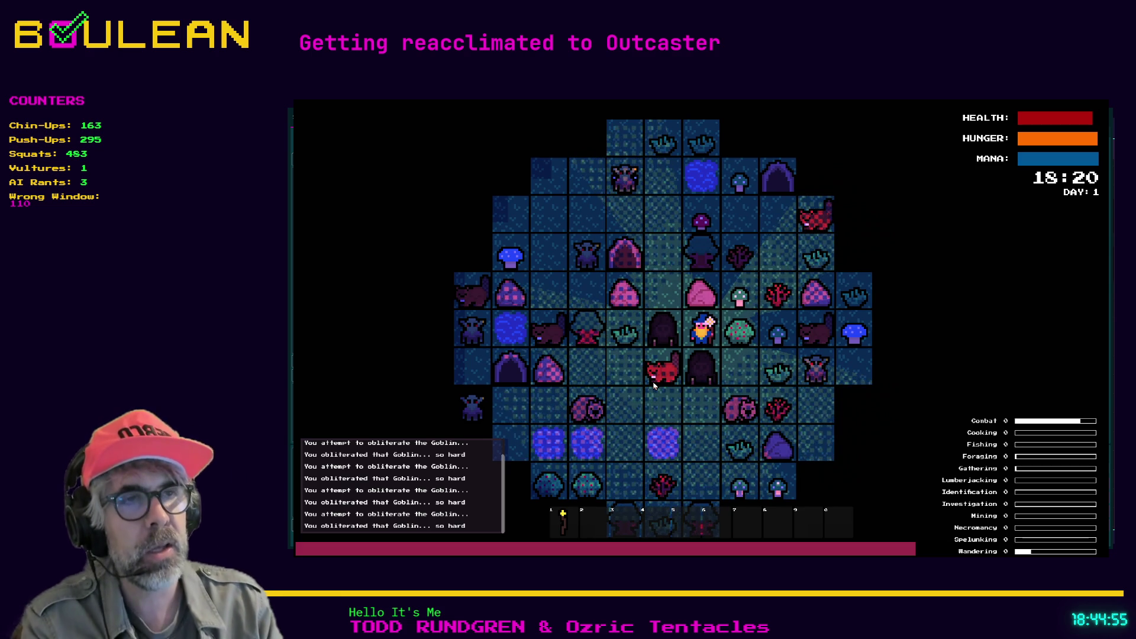
{"action": "key", "text": "Left"}
{"action": "key", "text": "Left"}
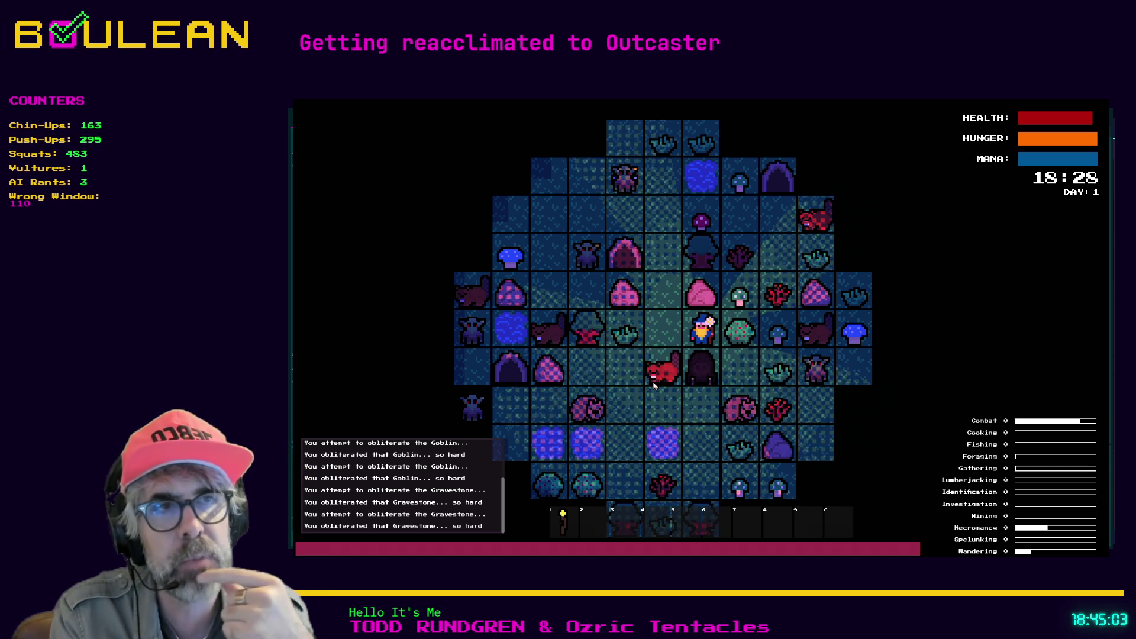
Walk the wizard one tile west, then two tiles north
{"action": "key", "text": "Left"}
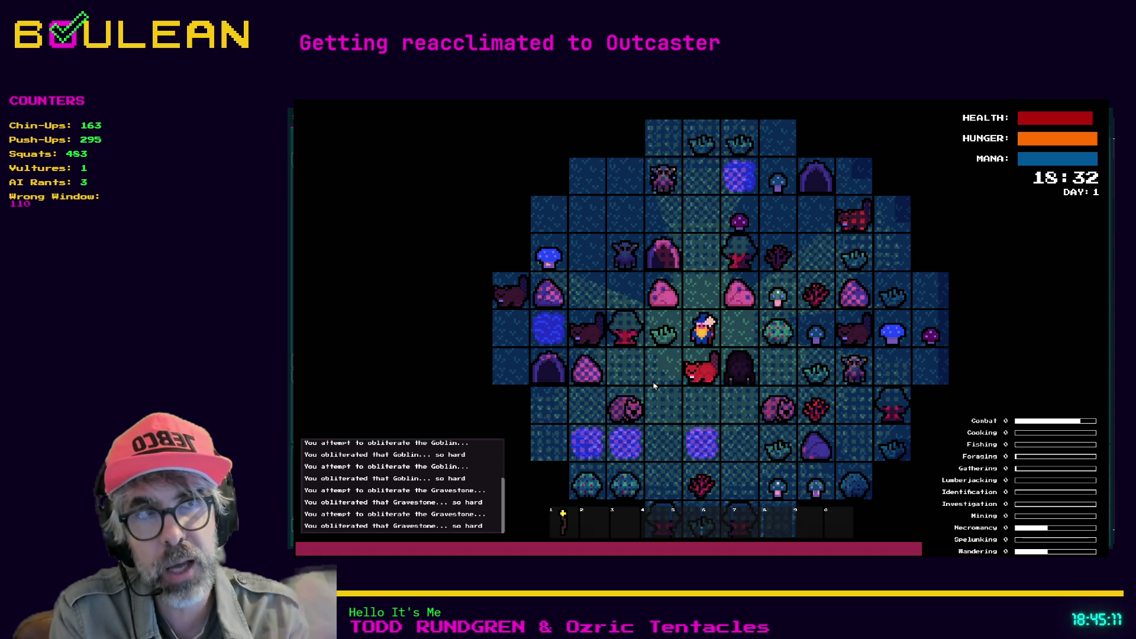
{"action": "key", "text": "Up"}
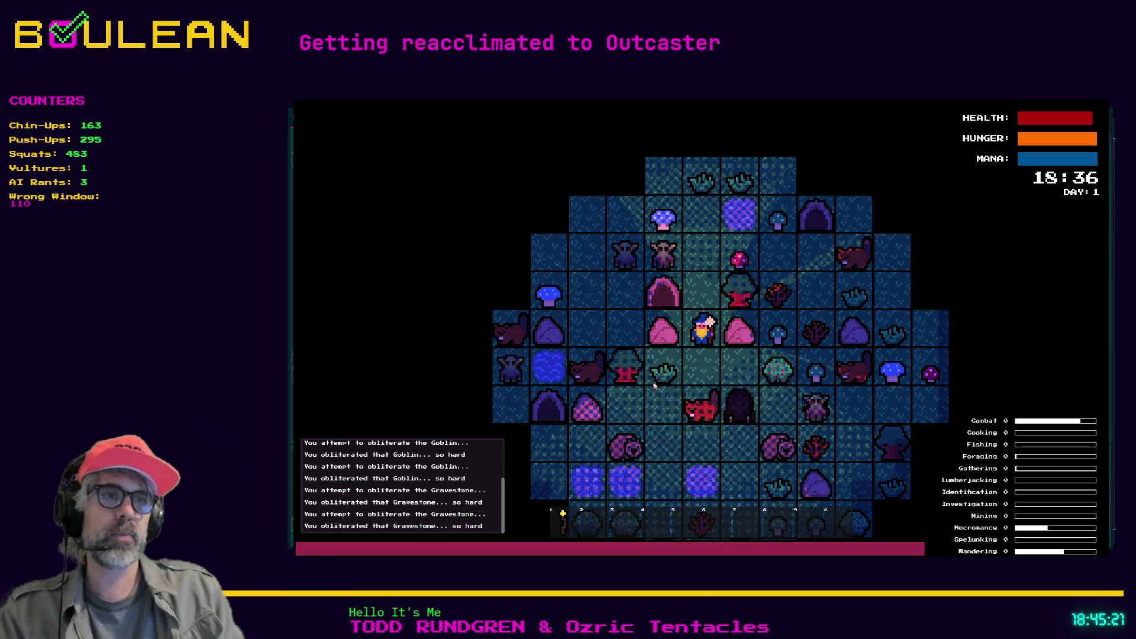
{"action": "key", "text": "w"}
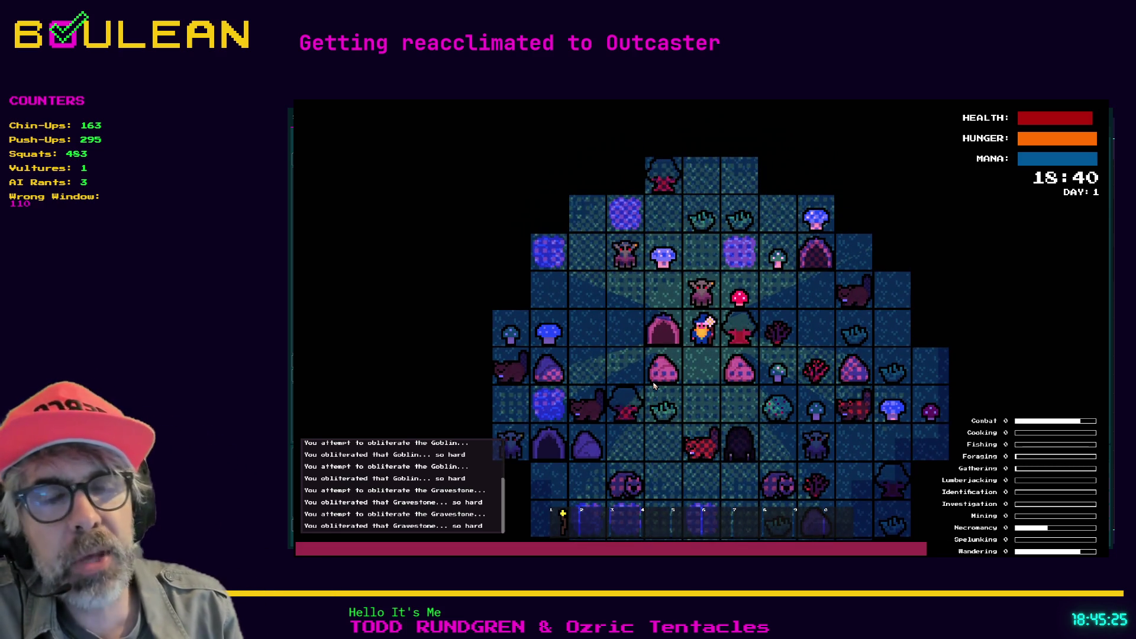
{"action": "scroll", "coordinate": [708, 292], "scroll_direction": "up", "scroll_amount": 3}
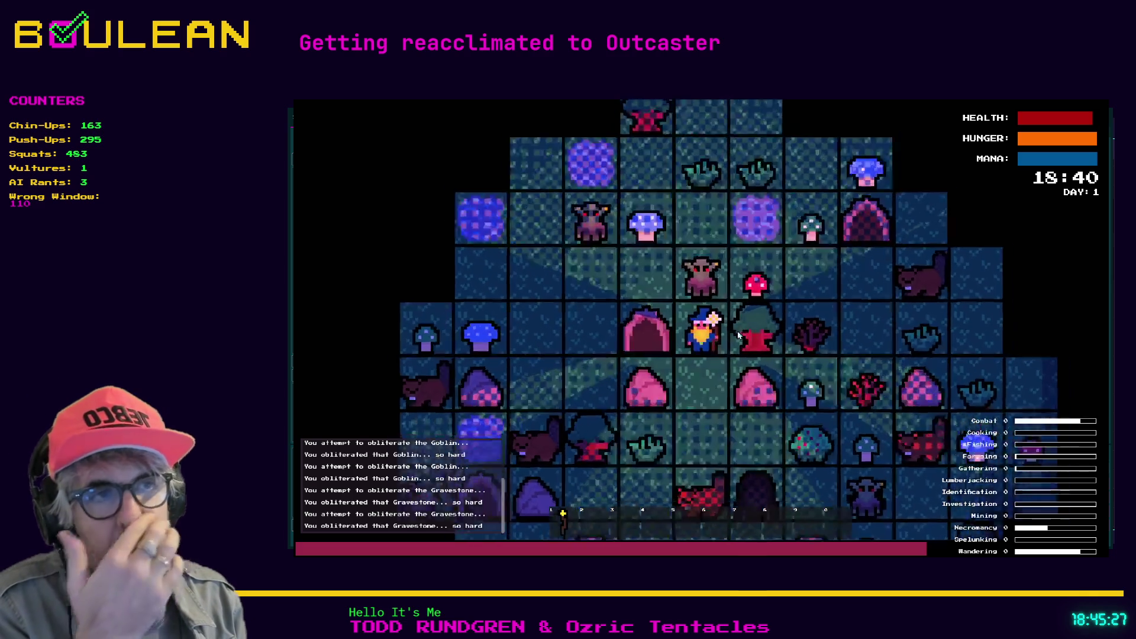
Zoom in on the wizard until he and the goblin just north of him fill the screen
{"action": "scroll", "coordinate": [746, 352], "scroll_direction": "down", "scroll_amount": 2}
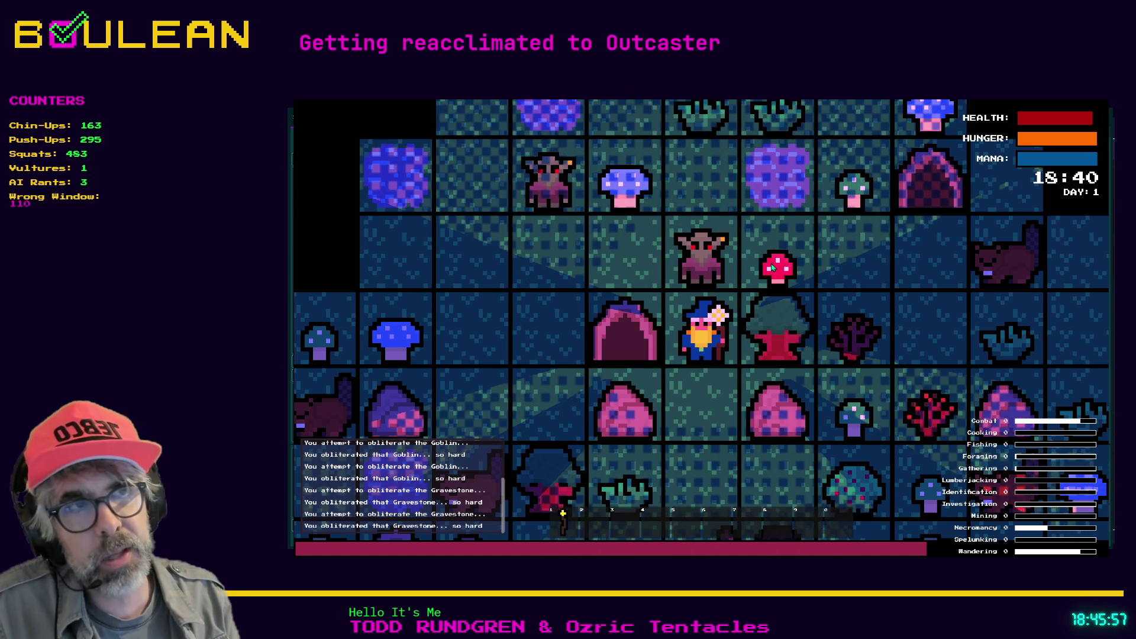
{"action": "scroll", "coordinate": [772, 267], "scroll_direction": "up", "scroll_amount": 3}
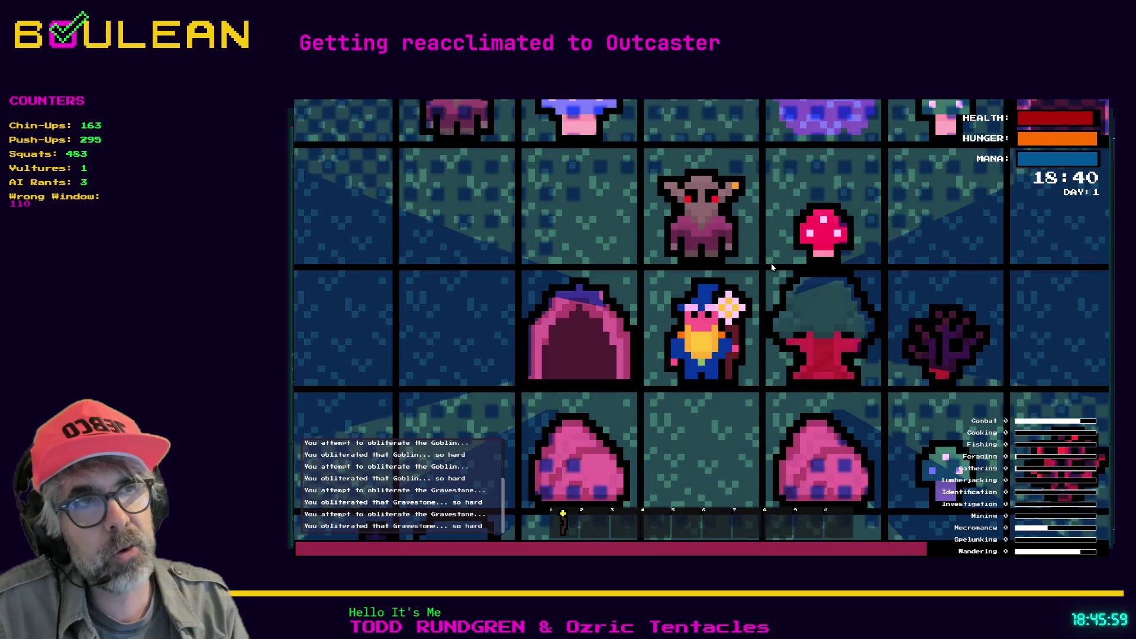
Move the wizard south, south, north, south, then north and back south, reaching 19:04
{"action": "key", "text": "Down"}
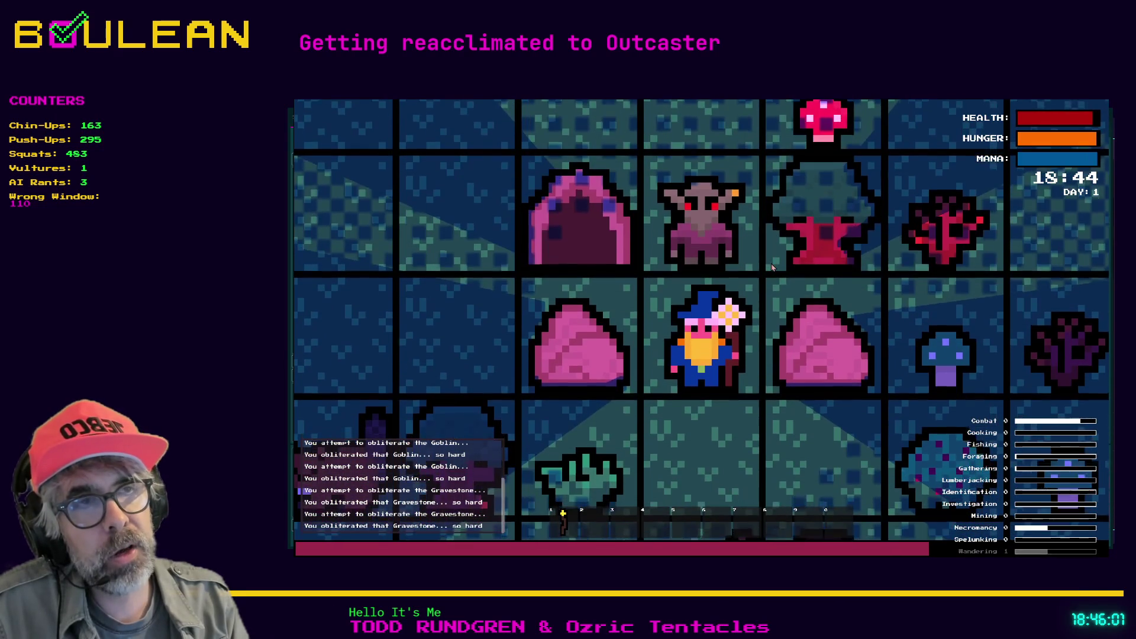
{"action": "key", "text": "Down"}
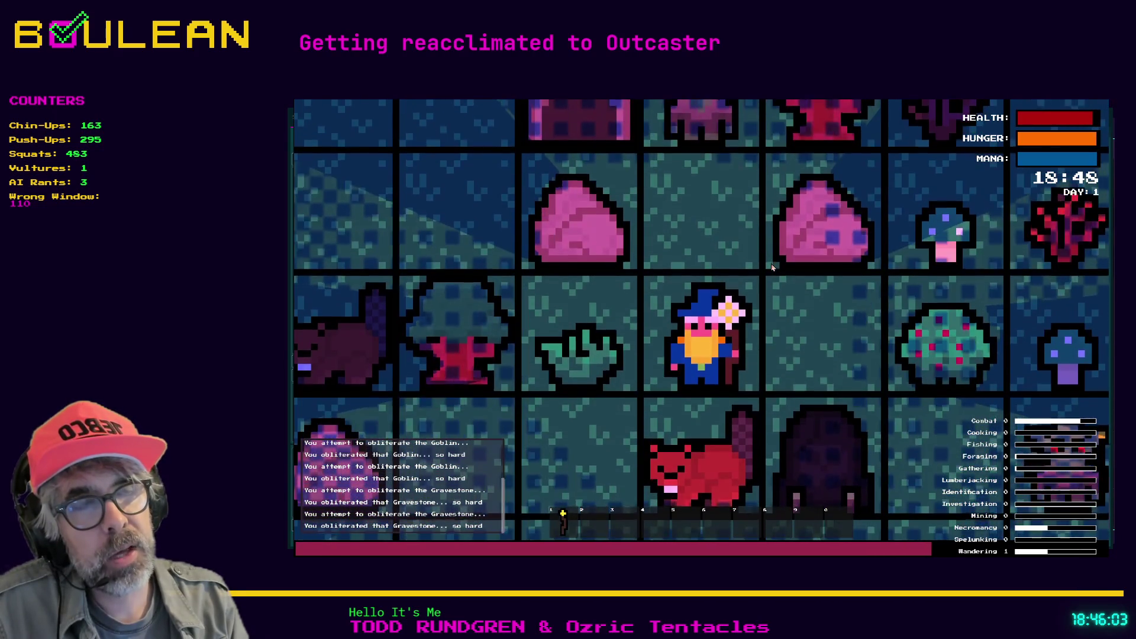
{"action": "key", "text": "Up"}
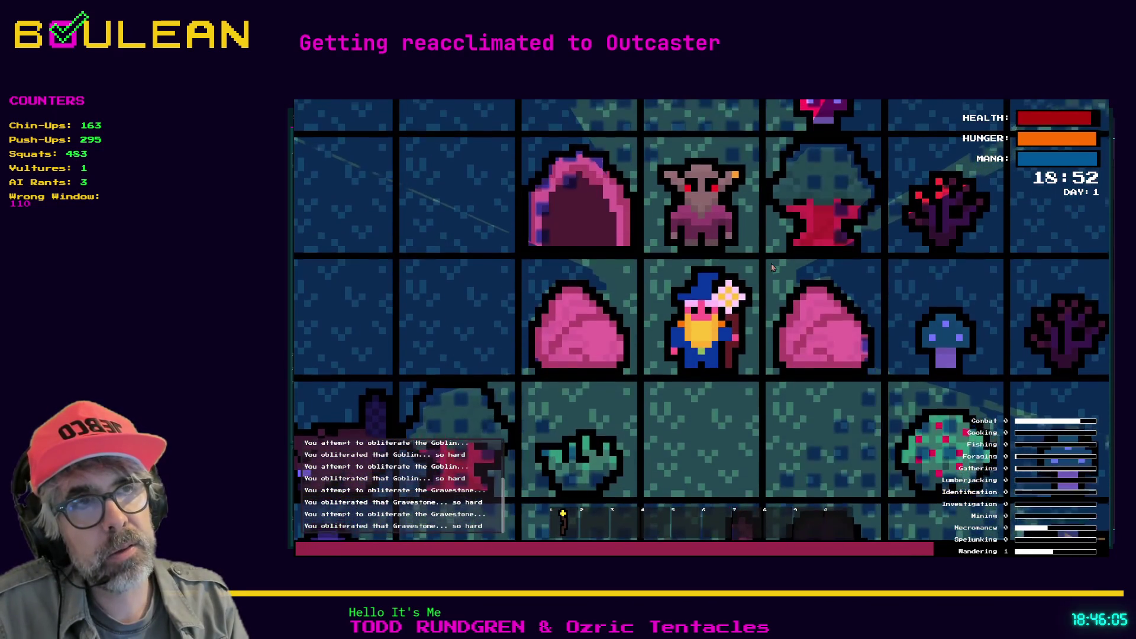
{"action": "key", "text": "Down"}
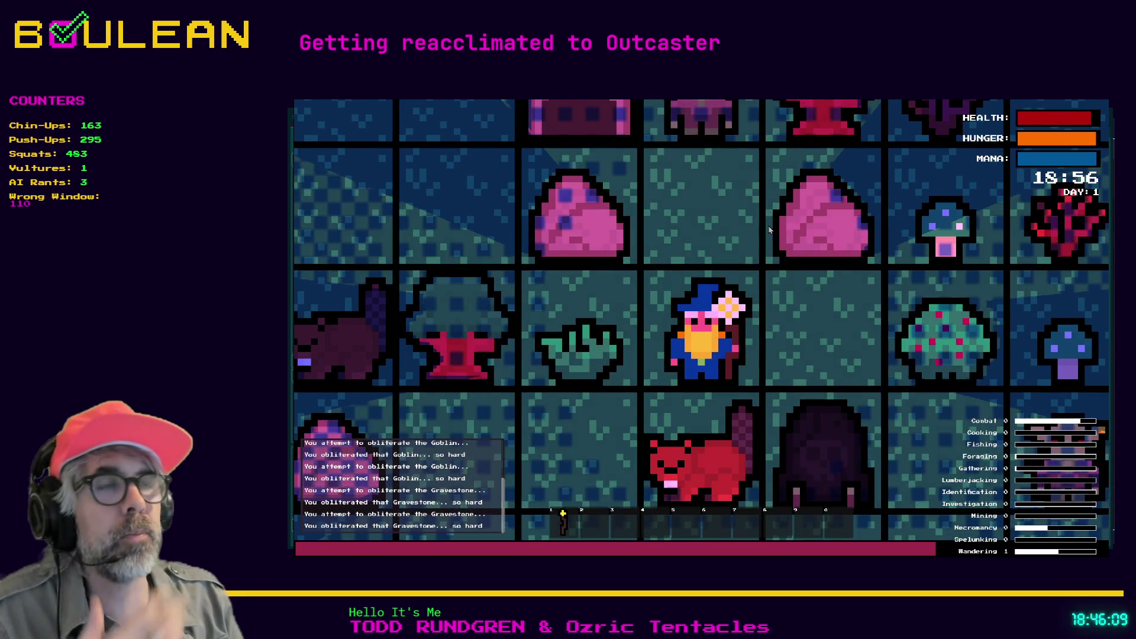
{"action": "scroll", "coordinate": [736, 225], "scroll_direction": "down", "scroll_amount": 2}
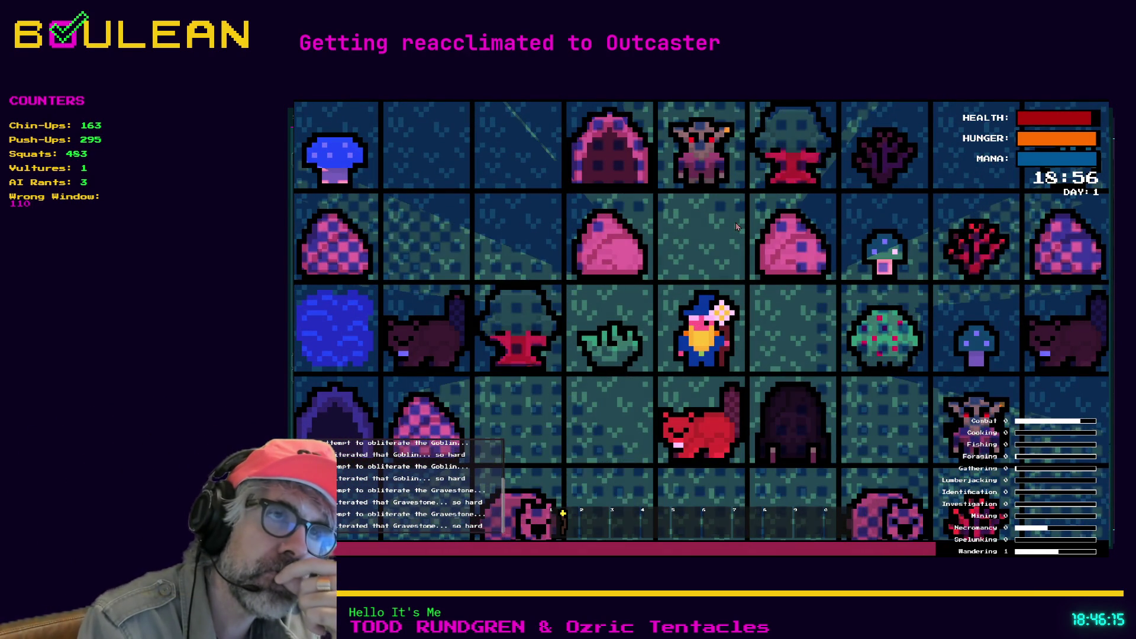
{"action": "key", "text": "Up"}
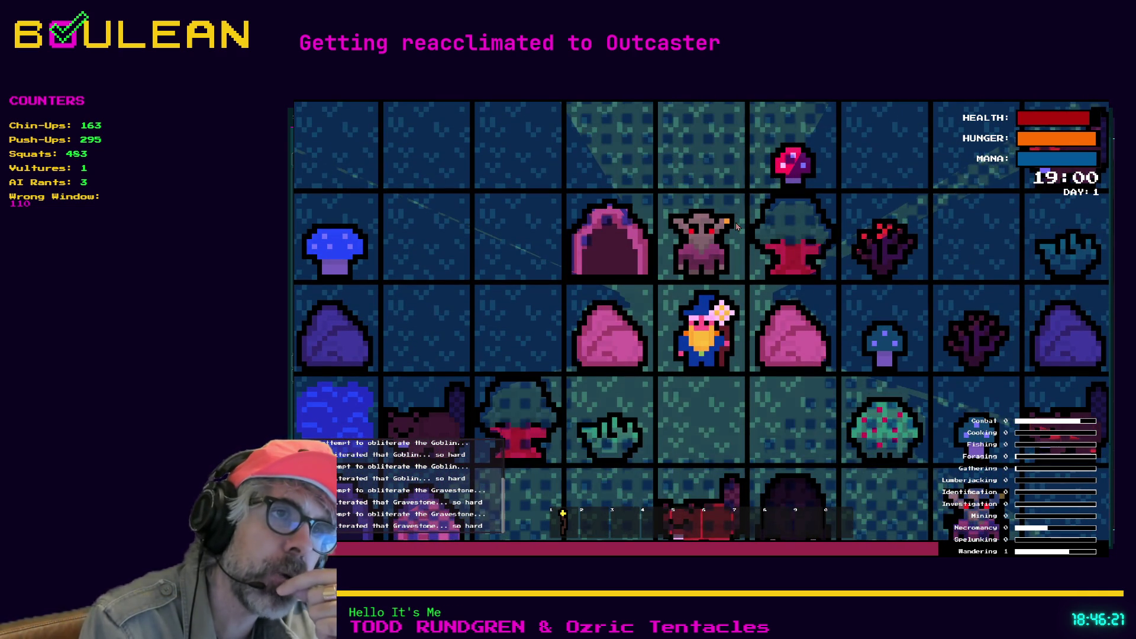
{"action": "key", "text": "Down"}
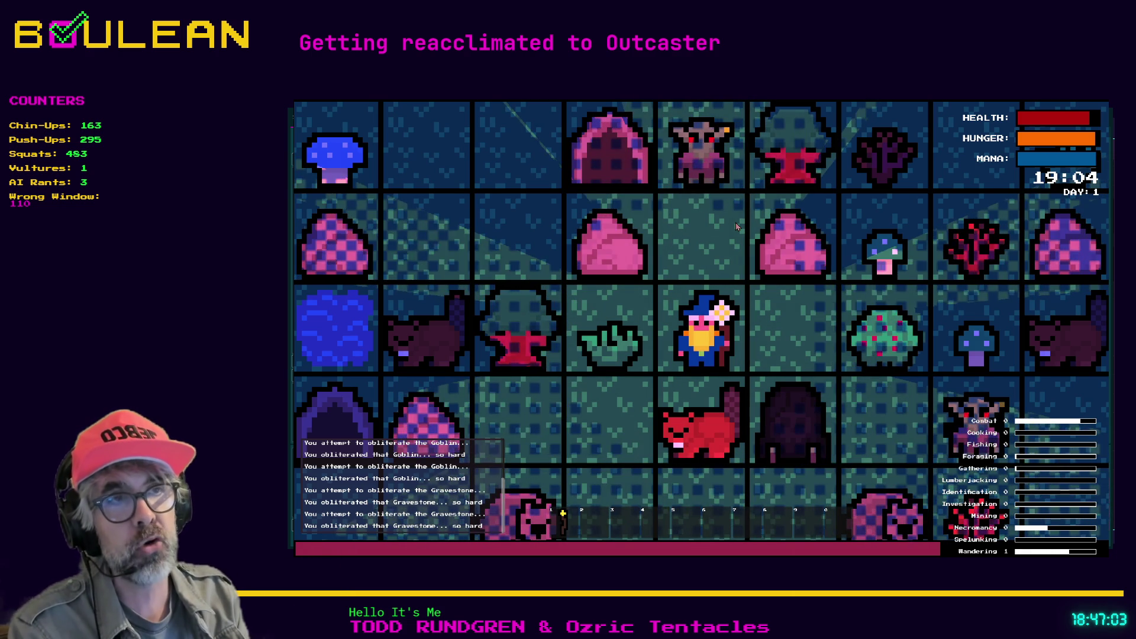
Step the wizard north, south, east, west, north, south, east, then west onto the empty tile
{"action": "key", "text": "Up"}
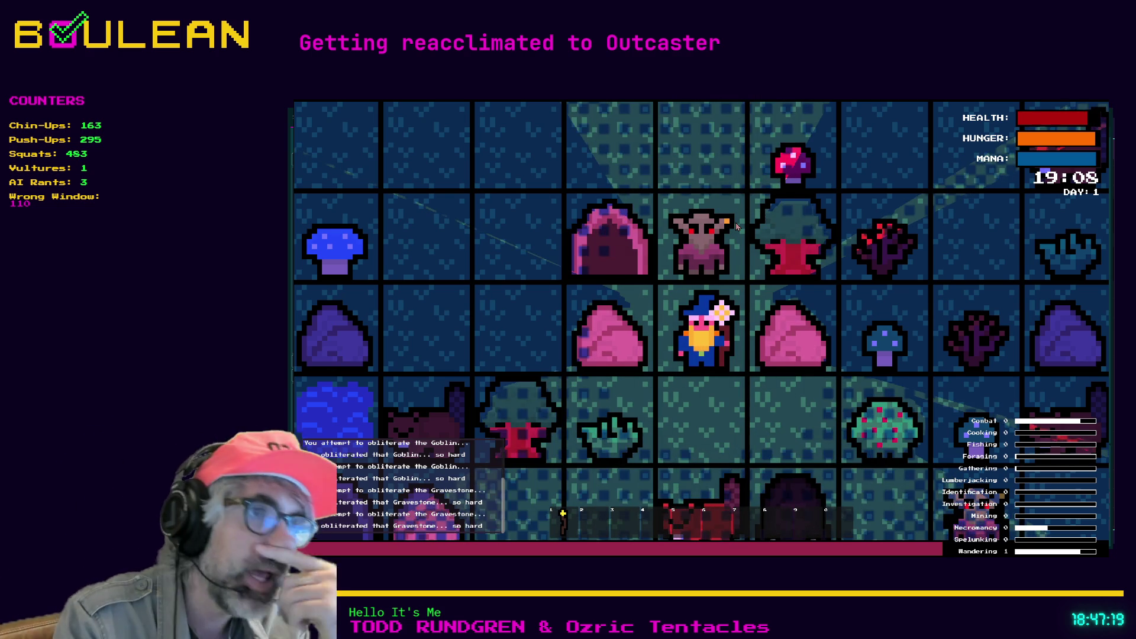
{"action": "key", "text": "Down"}
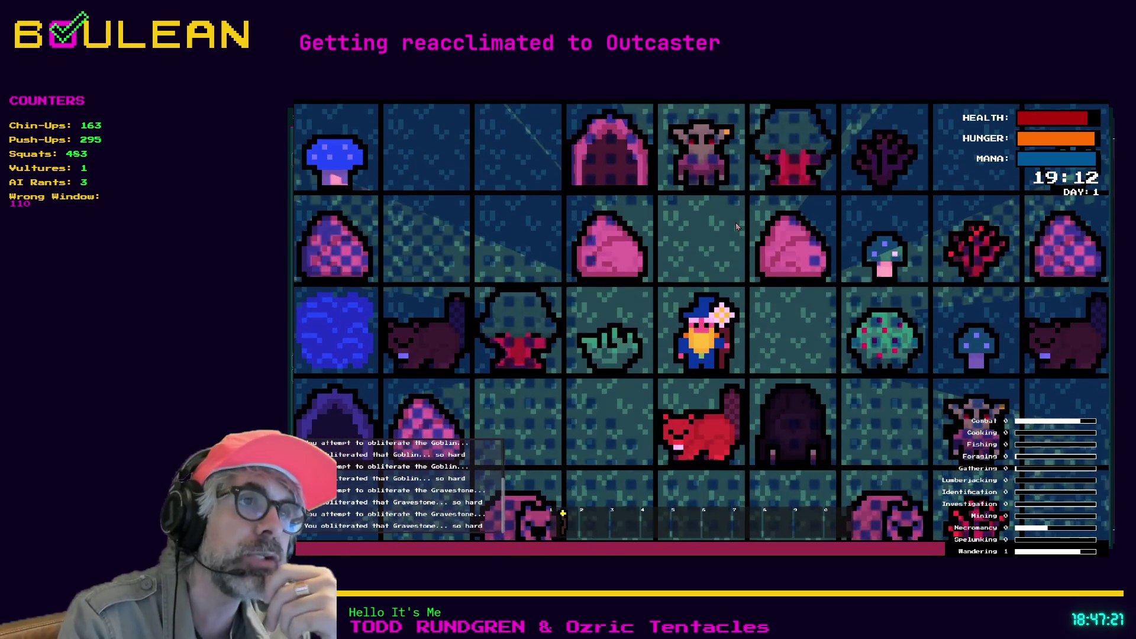
{"action": "key", "text": "Right"}
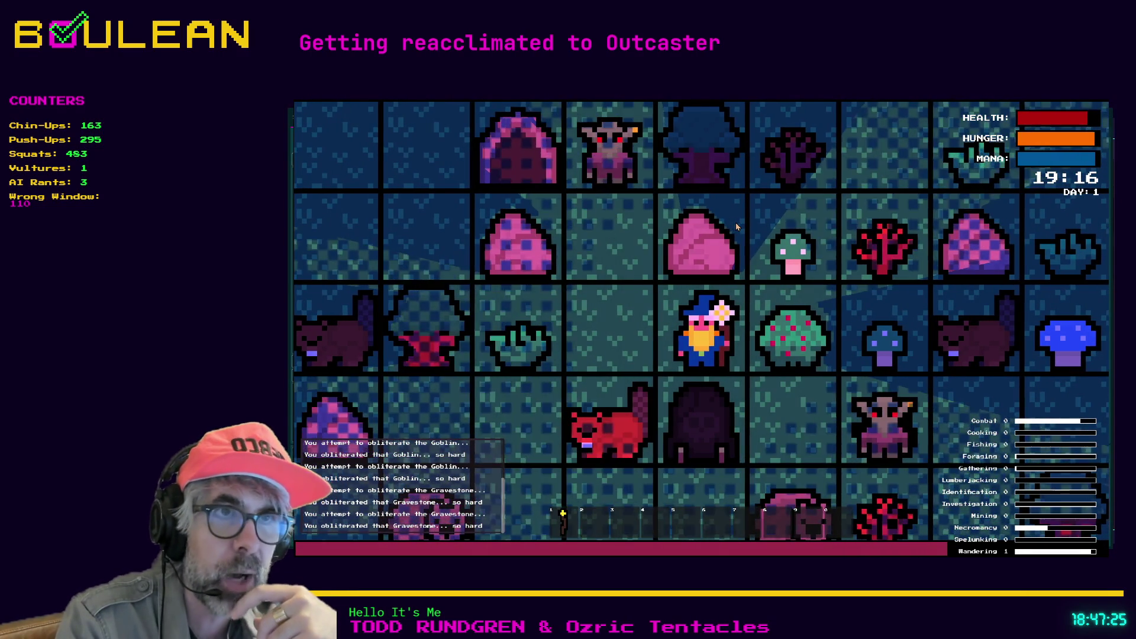
{"action": "key", "text": "Left"}
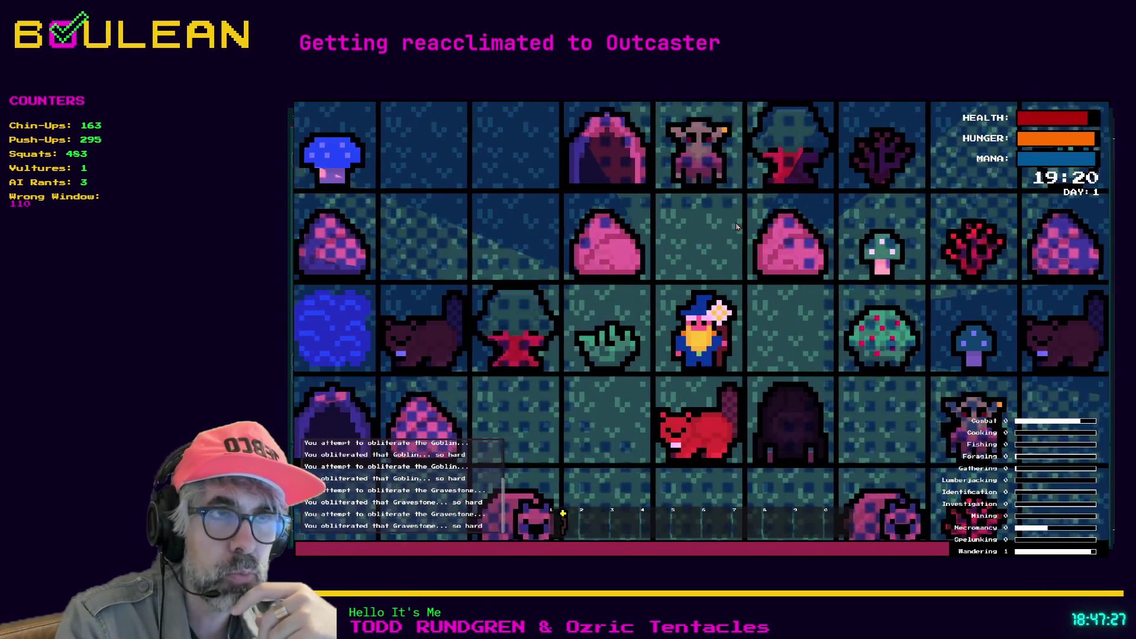
{"action": "key", "text": "Up"}
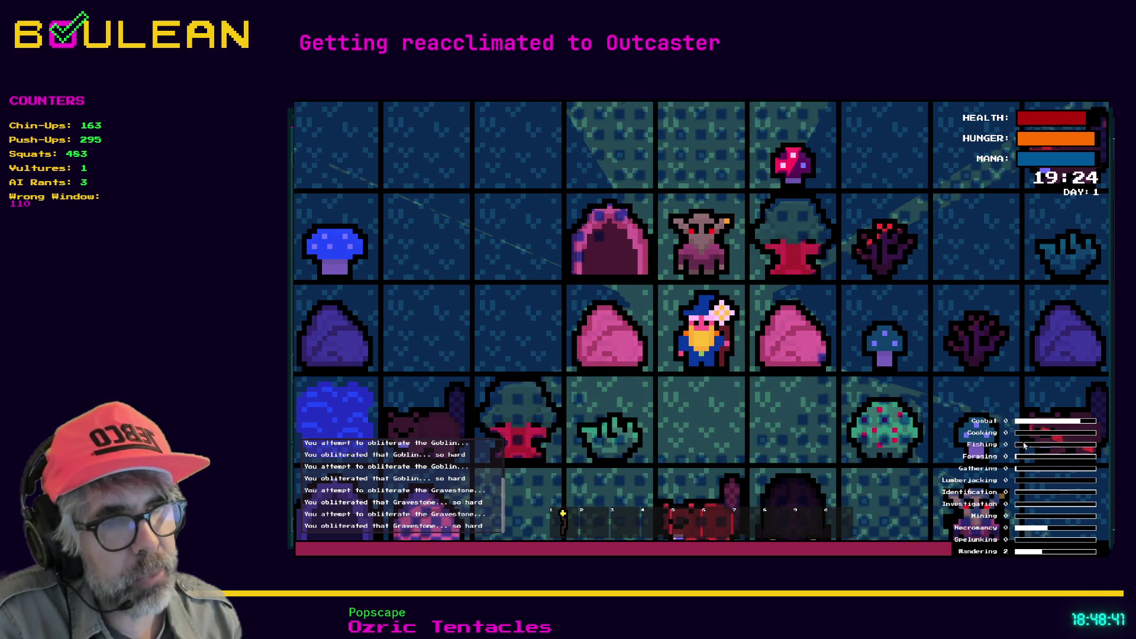
{"action": "key", "text": "Down"}
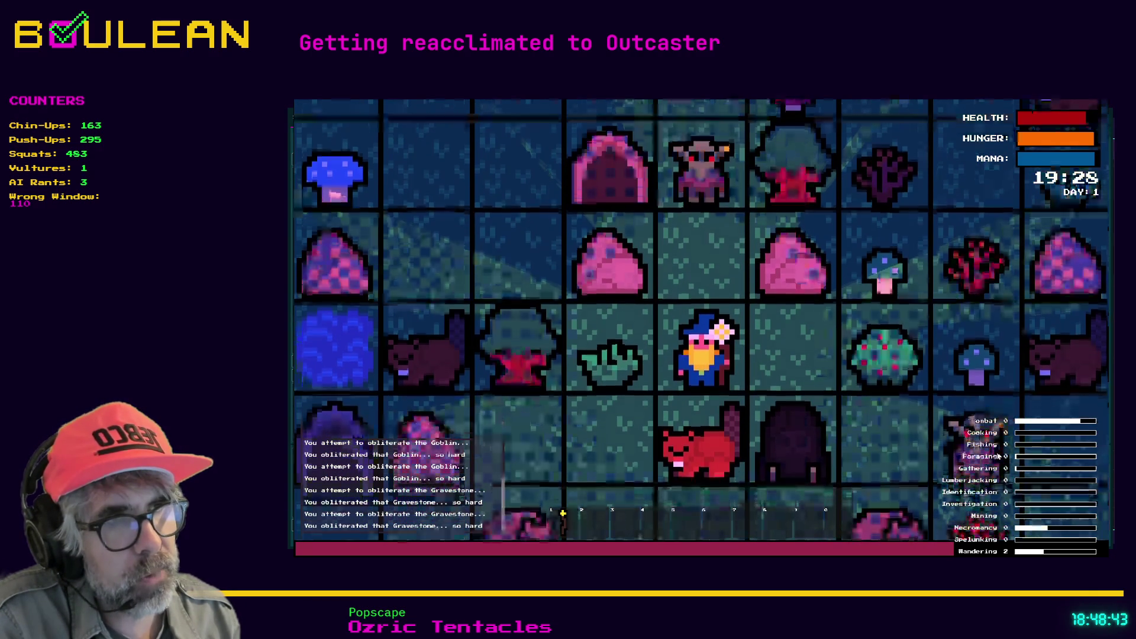
{"action": "key", "text": "Right"}
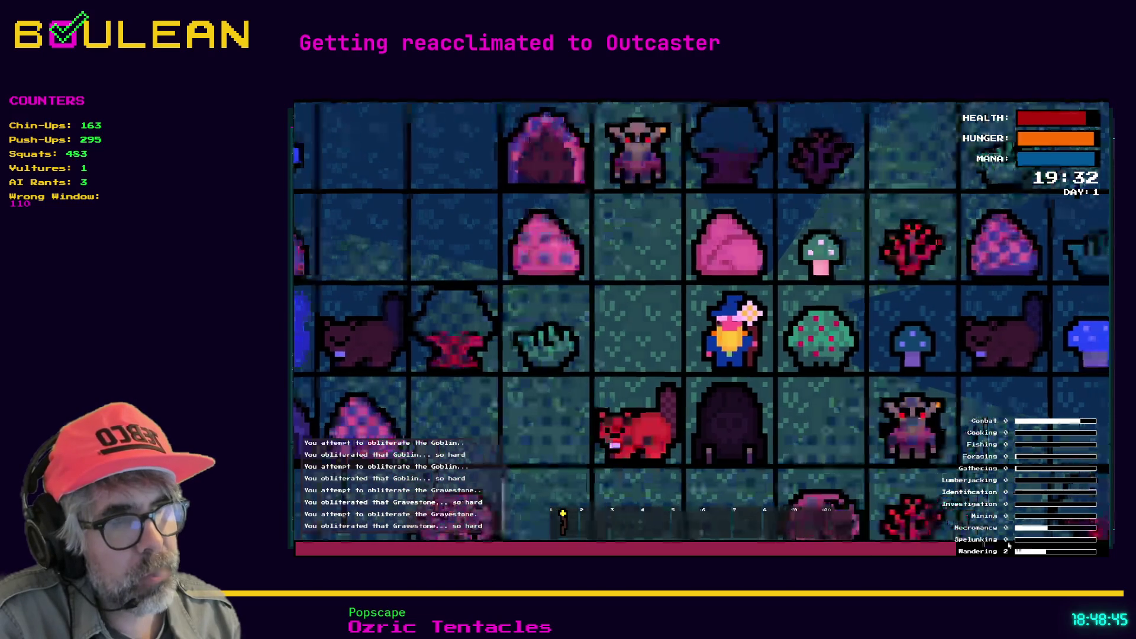
{"action": "key", "text": "Left"}
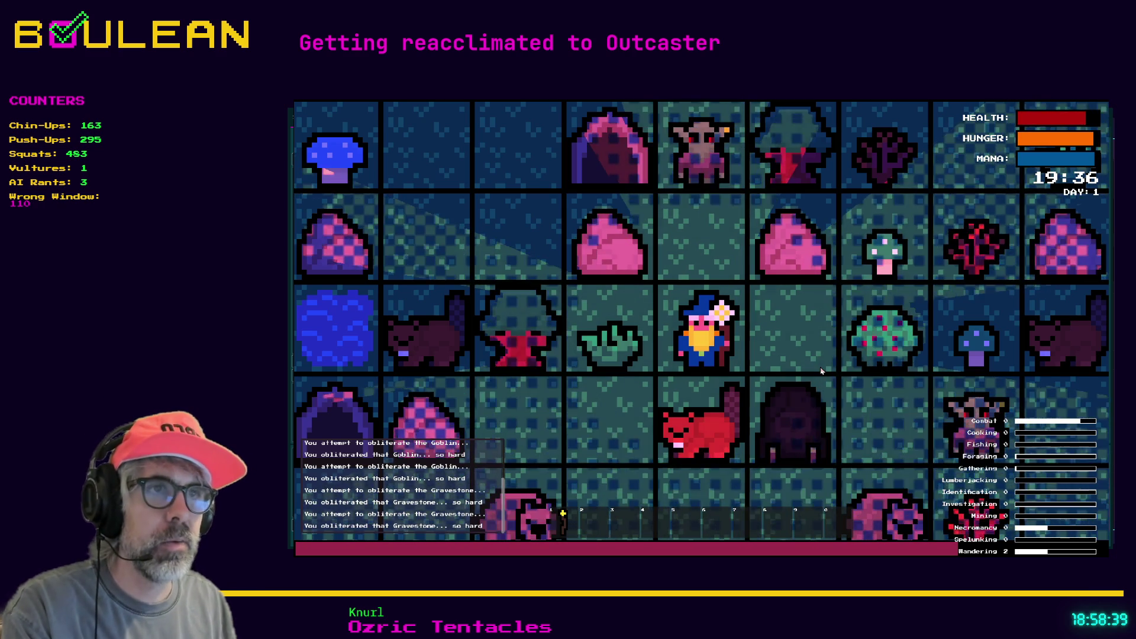
Stop the running game with F8 and switch over to the flow chart drawing
{"action": "key", "text": "F8"}
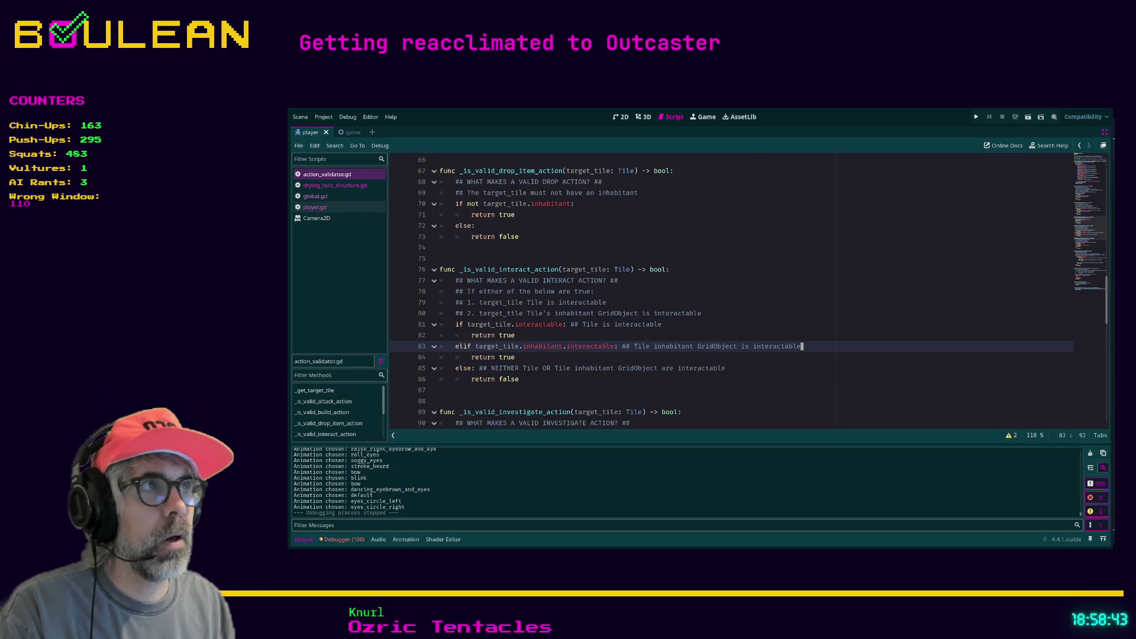
{"action": "key", "text": "alt+Tab"}
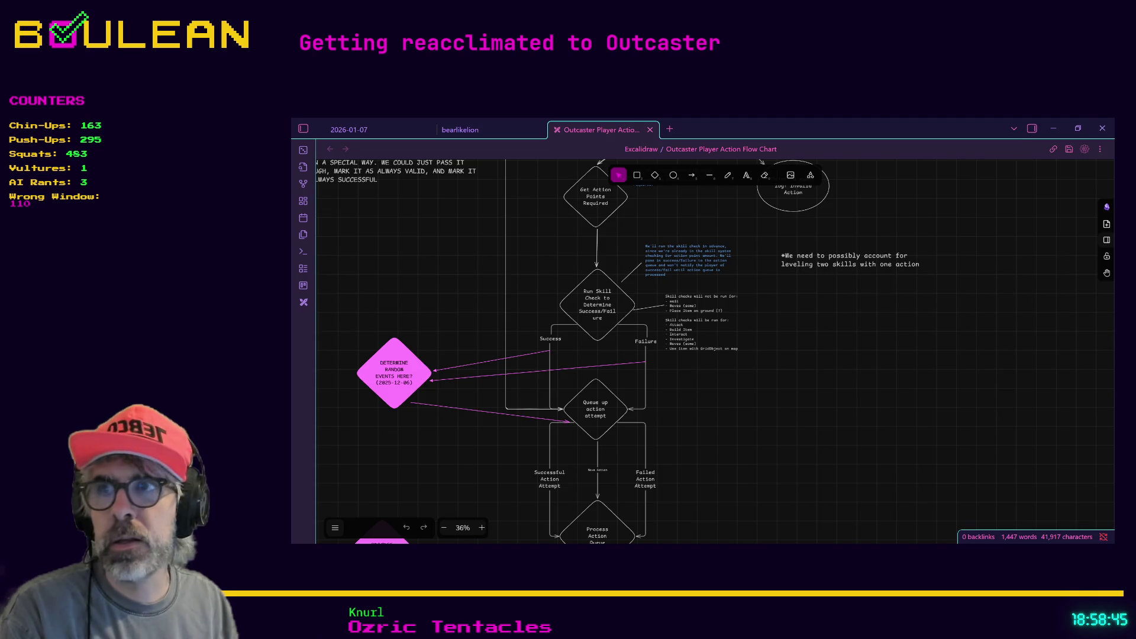
Pan the flow chart to centre the 'Determine Random Events Here?' diamond
{"action": "scroll", "coordinate": [438, 322], "scroll_direction": "up", "scroll_amount": 5}
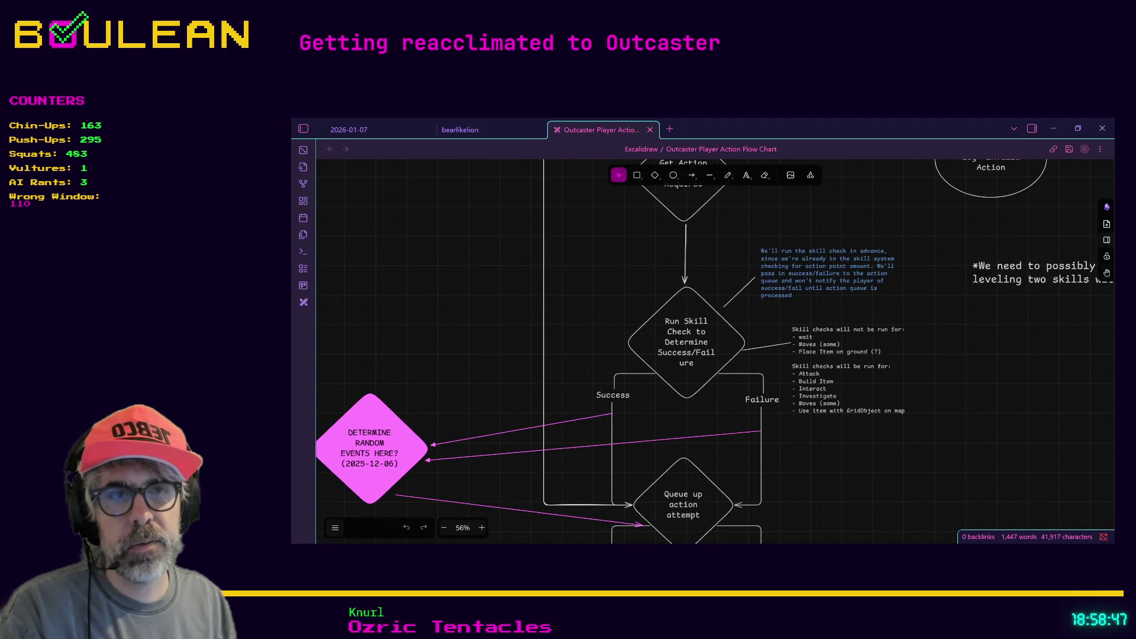
{"action": "scroll", "coordinate": [706, 352], "scroll_direction": "down", "scroll_amount": 1}
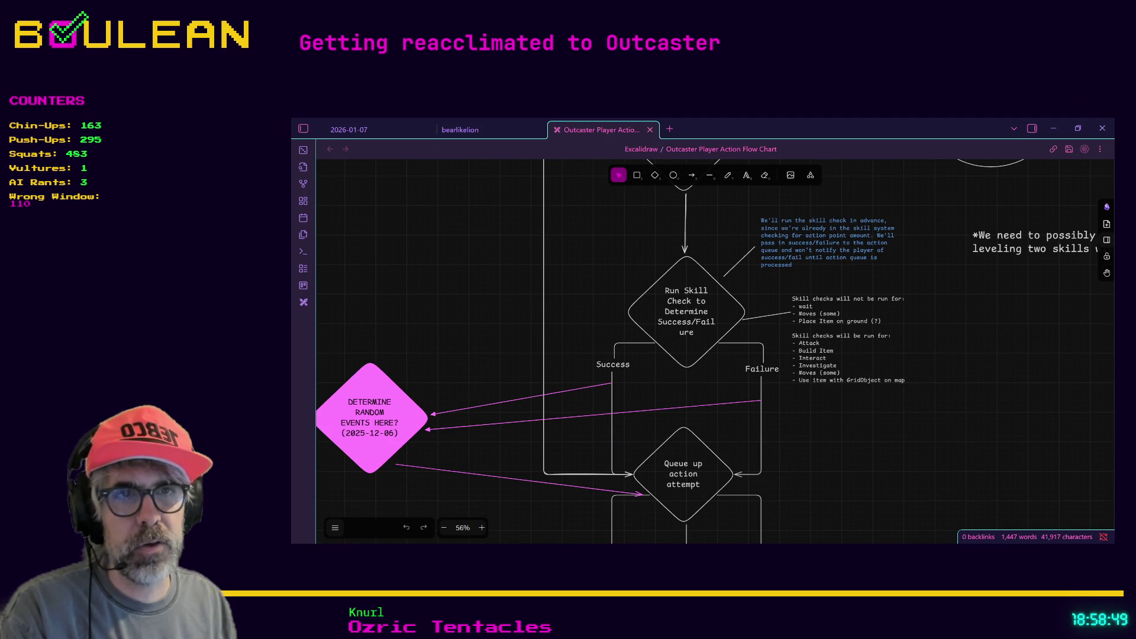
{"action": "key", "text": "alt+Tab"}
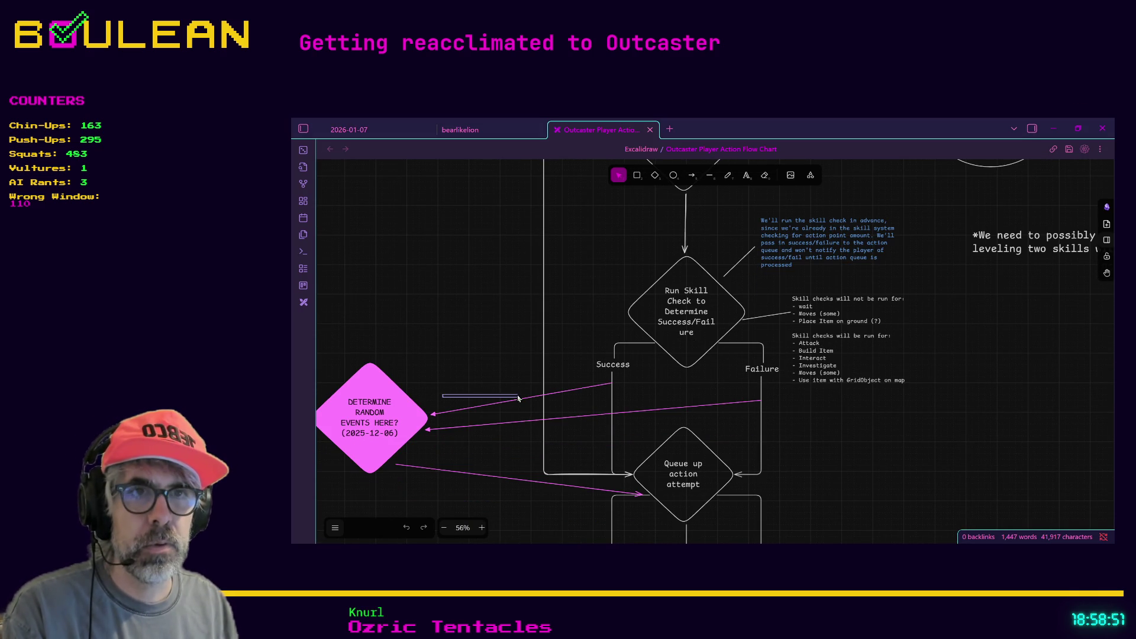
{"action": "left_click_drag", "start_coordinate": [451, 401], "coordinate": [697, 397]}
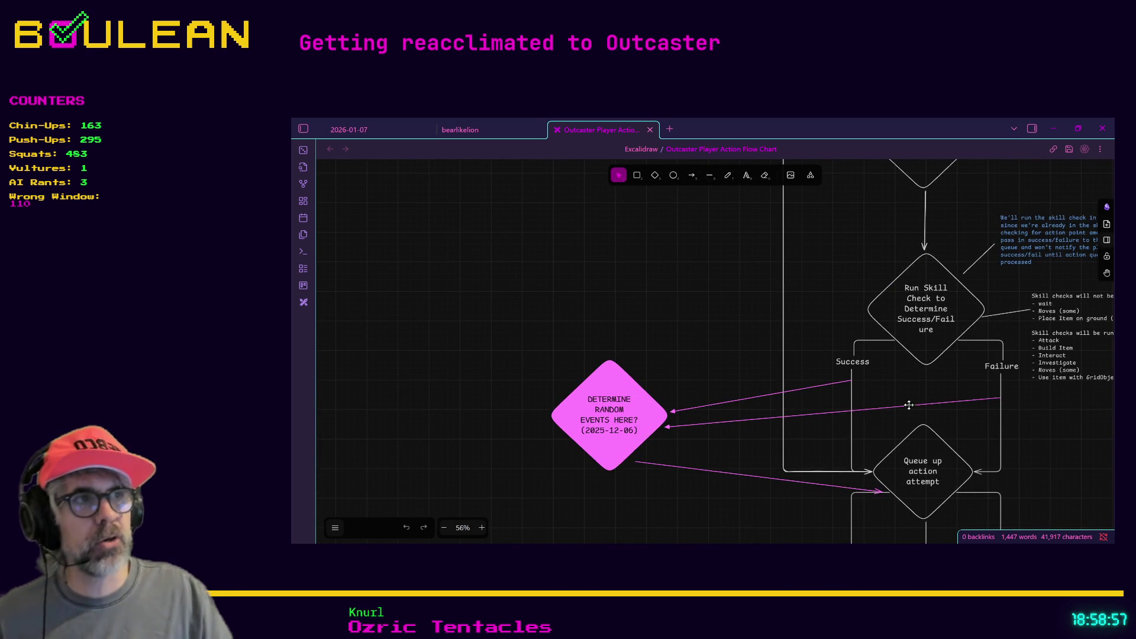
Zoom the chart to about 56% around Run Skill Check and Queue up action attempt
{"action": "scroll", "coordinate": [613, 387], "scroll_direction": "down", "scroll_amount": 1}
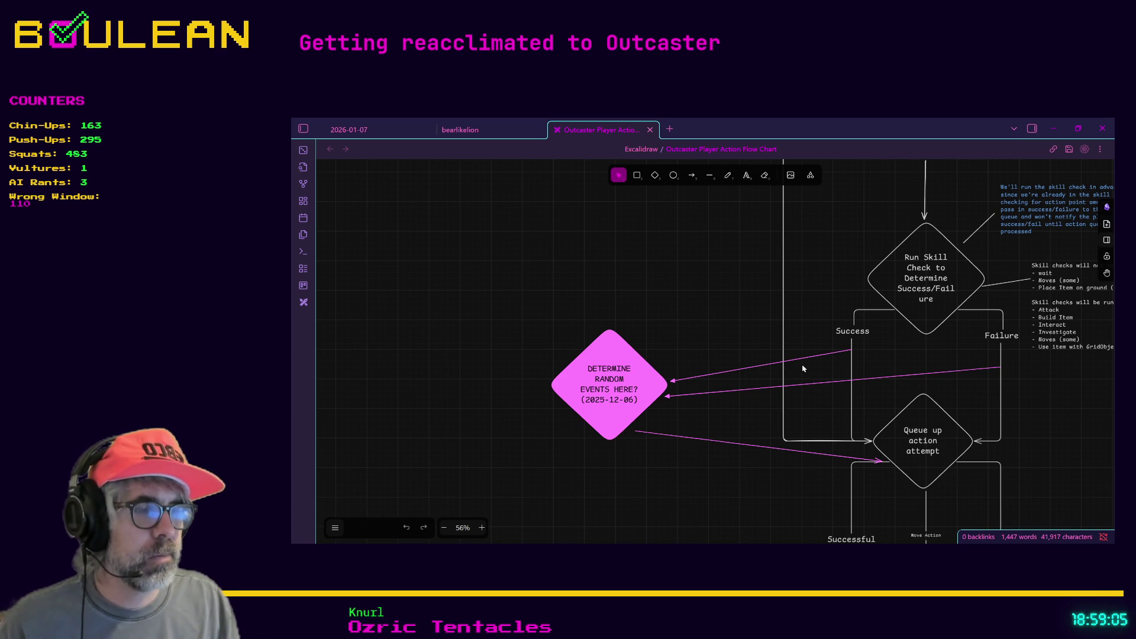
{"action": "scroll", "coordinate": [802, 368], "scroll_direction": "down", "scroll_amount": 1}
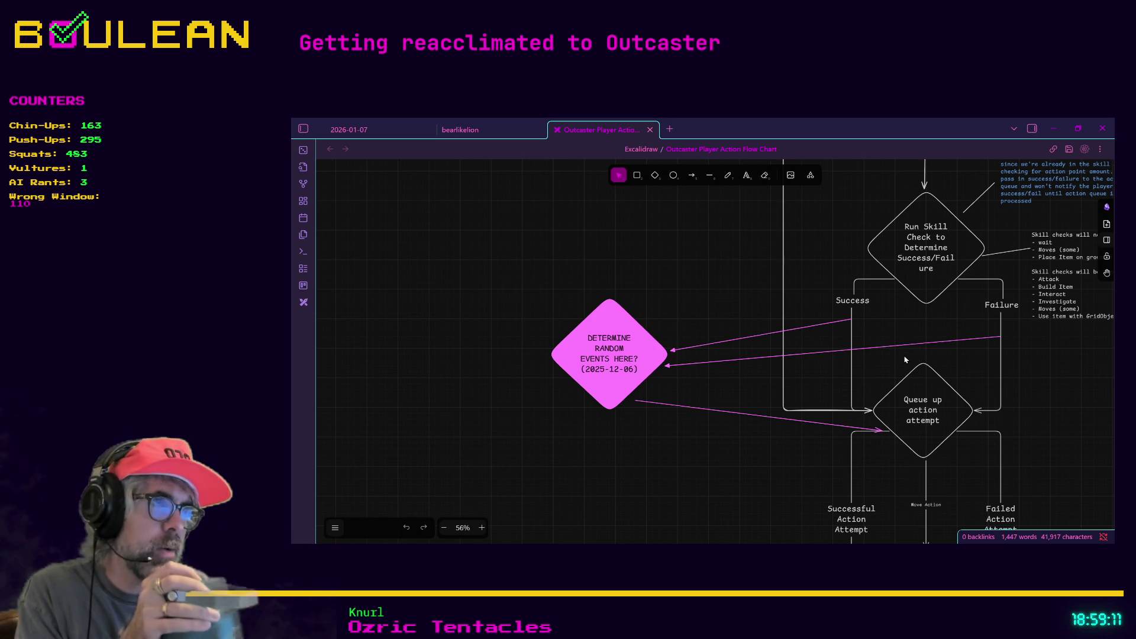
{"action": "scroll", "coordinate": [905, 360], "scroll_direction": "up", "scroll_amount": 1}
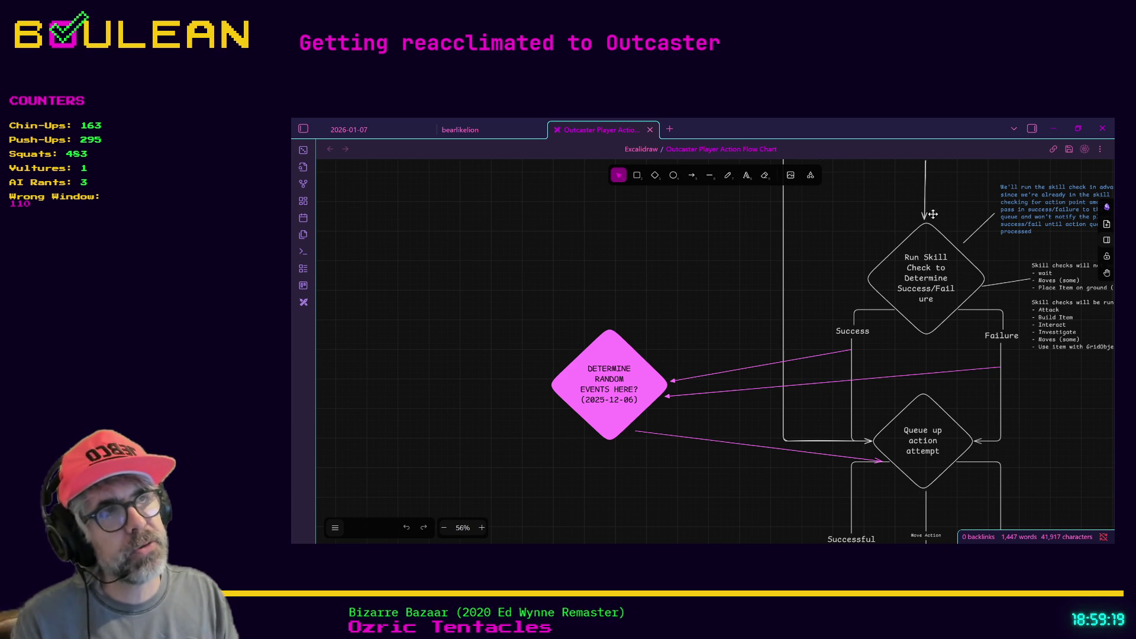
{"action": "scroll", "coordinate": [948, 280], "scroll_direction": "up", "scroll_amount": 2}
{"action": "scroll", "coordinate": [951, 308], "scroll_direction": "down", "scroll_amount": 2}
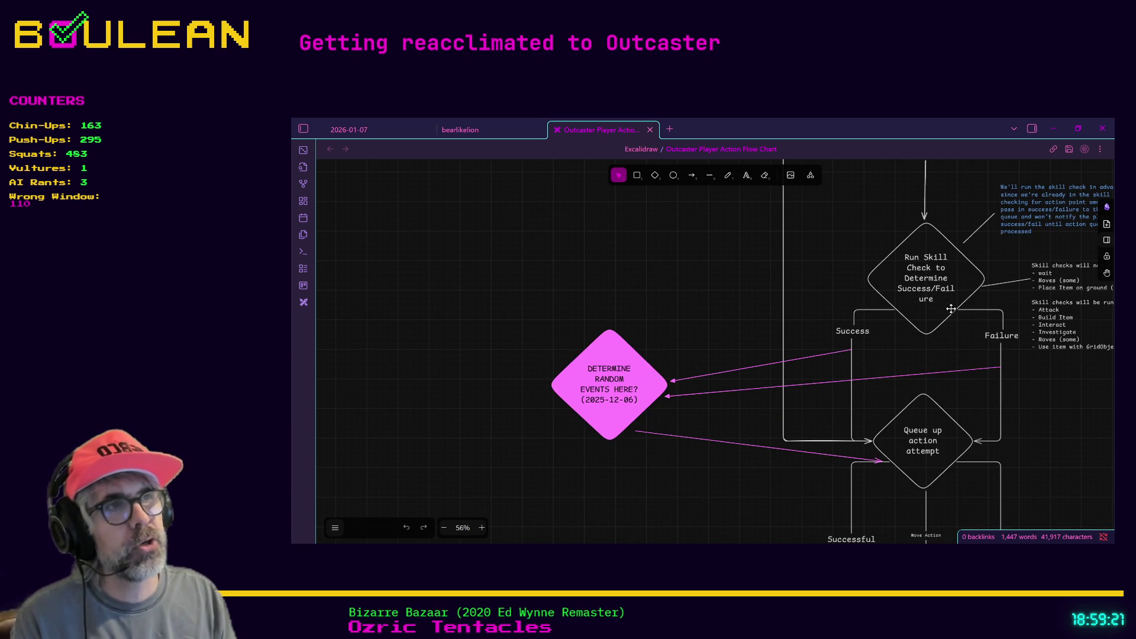
{"action": "scroll", "coordinate": [923, 282], "scroll_direction": "down", "scroll_amount": 1}
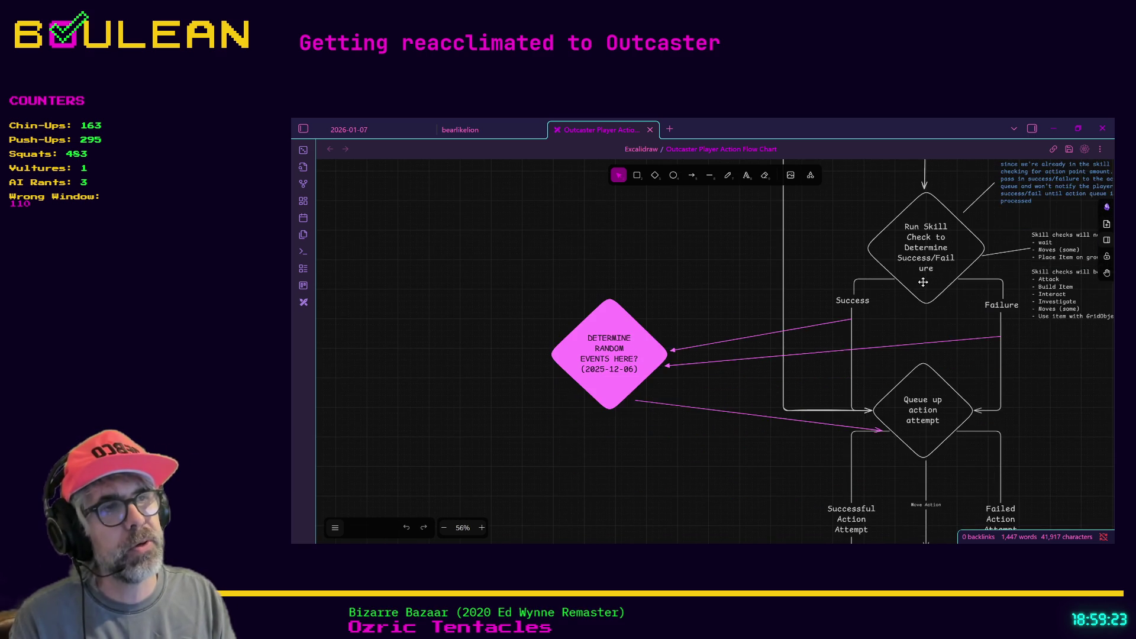
{"action": "scroll", "coordinate": [923, 282], "scroll_direction": "down", "scroll_amount": 1}
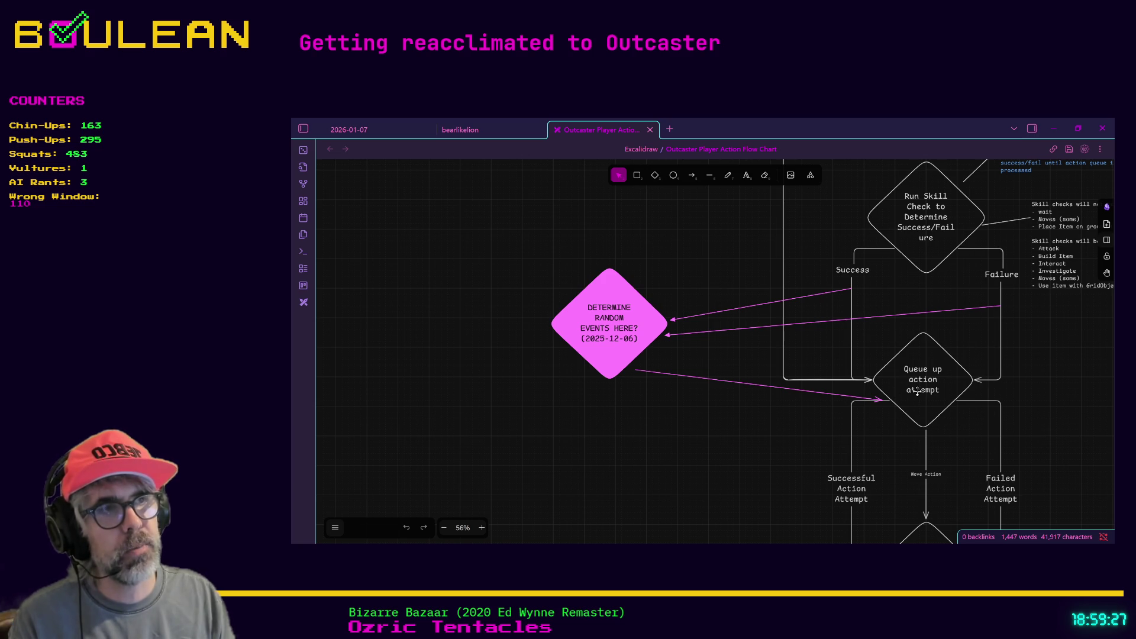
{"action": "scroll", "coordinate": [993, 401], "scroll_direction": "down", "scroll_amount": 1}
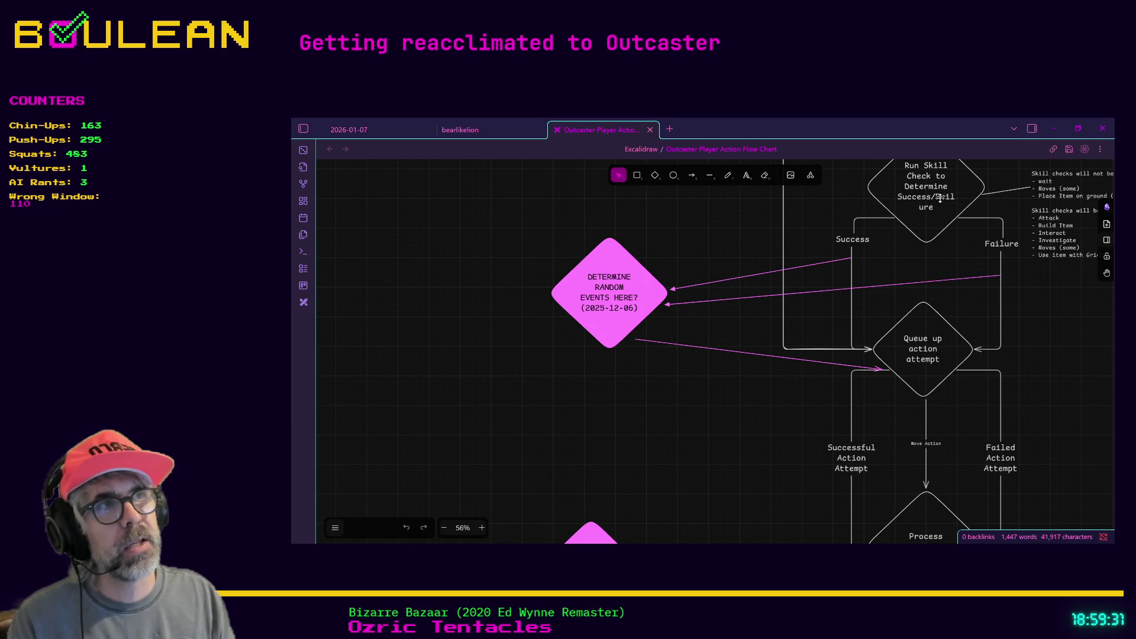
{"action": "scroll", "coordinate": [977, 296], "scroll_direction": "up", "scroll_amount": 2}
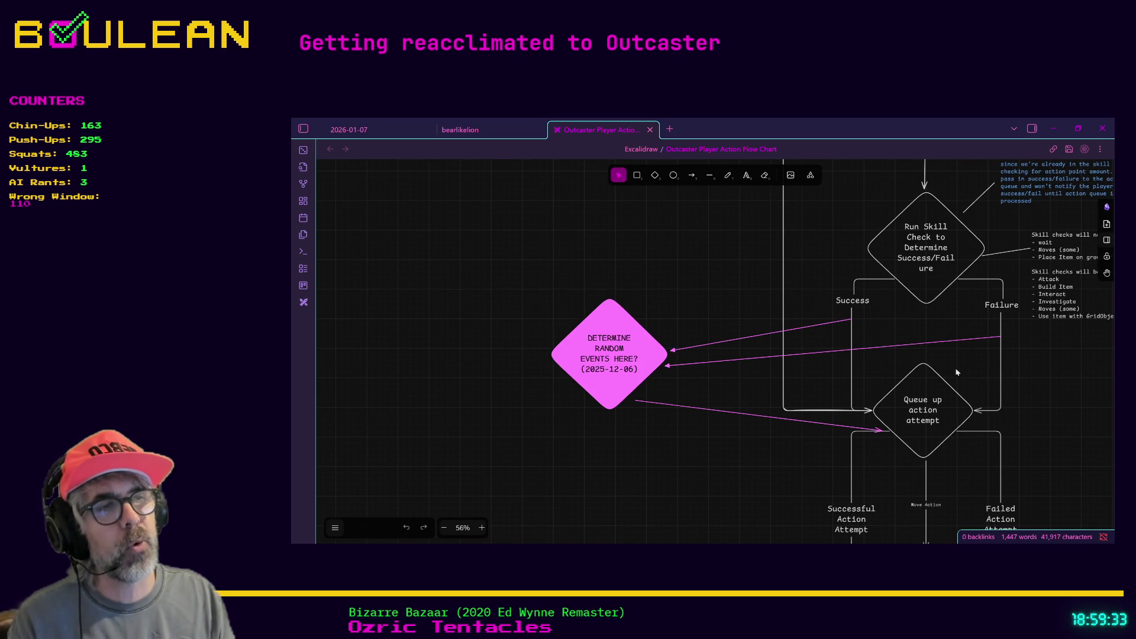
{"action": "scroll", "coordinate": [954, 374], "scroll_direction": "up", "scroll_amount": 6}
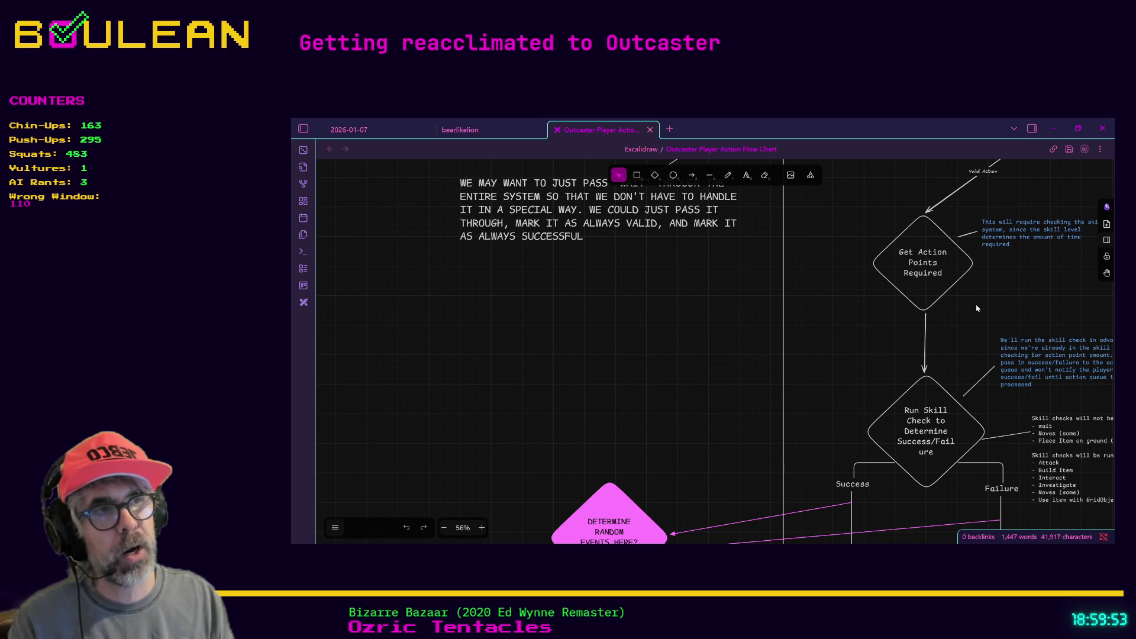
Scroll down to Process Action Queue, then back up to the Wait box and its pass-through note
{"action": "scroll", "coordinate": [952, 318], "scroll_direction": "down", "scroll_amount": 1}
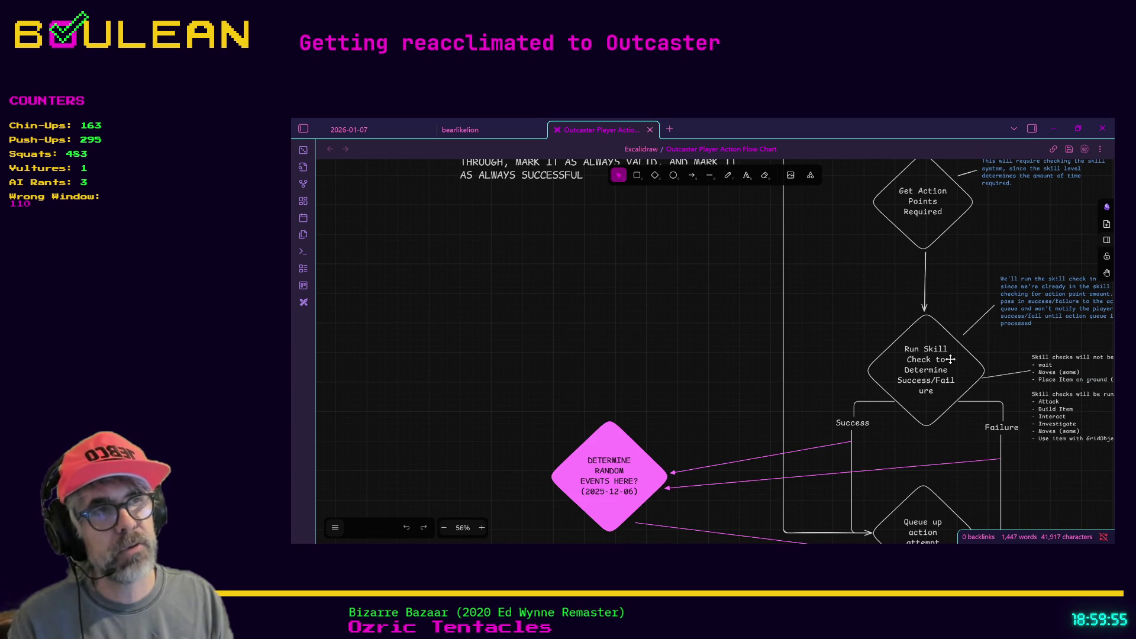
{"action": "scroll", "coordinate": [950, 359], "scroll_direction": "down", "scroll_amount": 1}
{"action": "scroll", "coordinate": [933, 353], "scroll_direction": "down", "scroll_amount": 1}
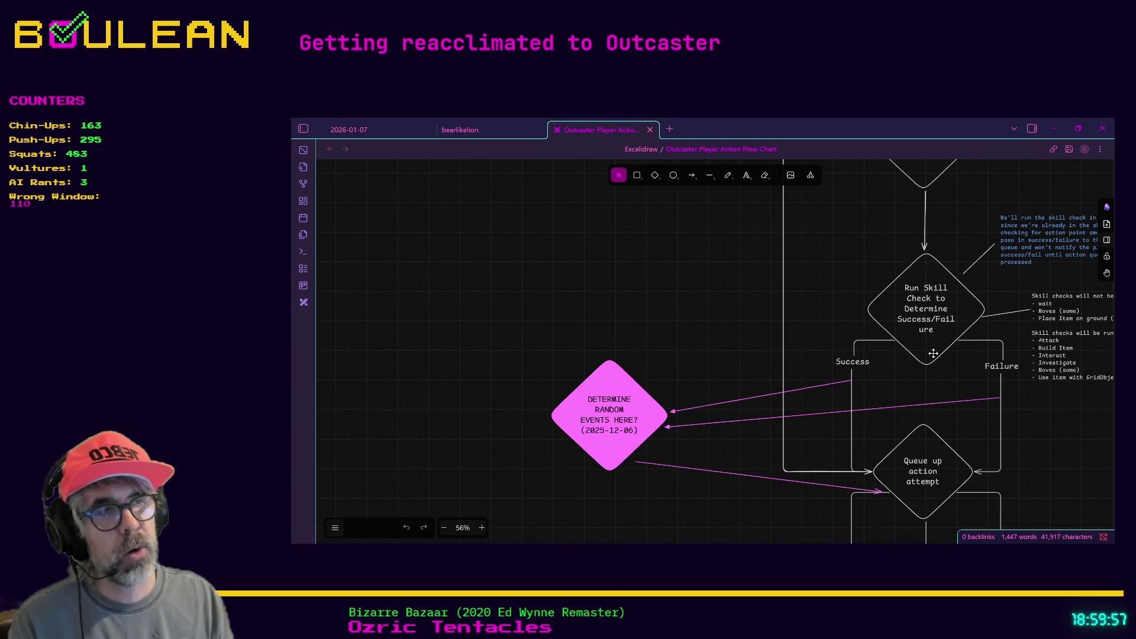
{"action": "scroll", "coordinate": [933, 353], "scroll_direction": "down", "scroll_amount": 1}
{"action": "scroll", "coordinate": [958, 367], "scroll_direction": "up", "scroll_amount": 1}
{"action": "scroll", "coordinate": [958, 367], "scroll_direction": "down", "scroll_amount": 1}
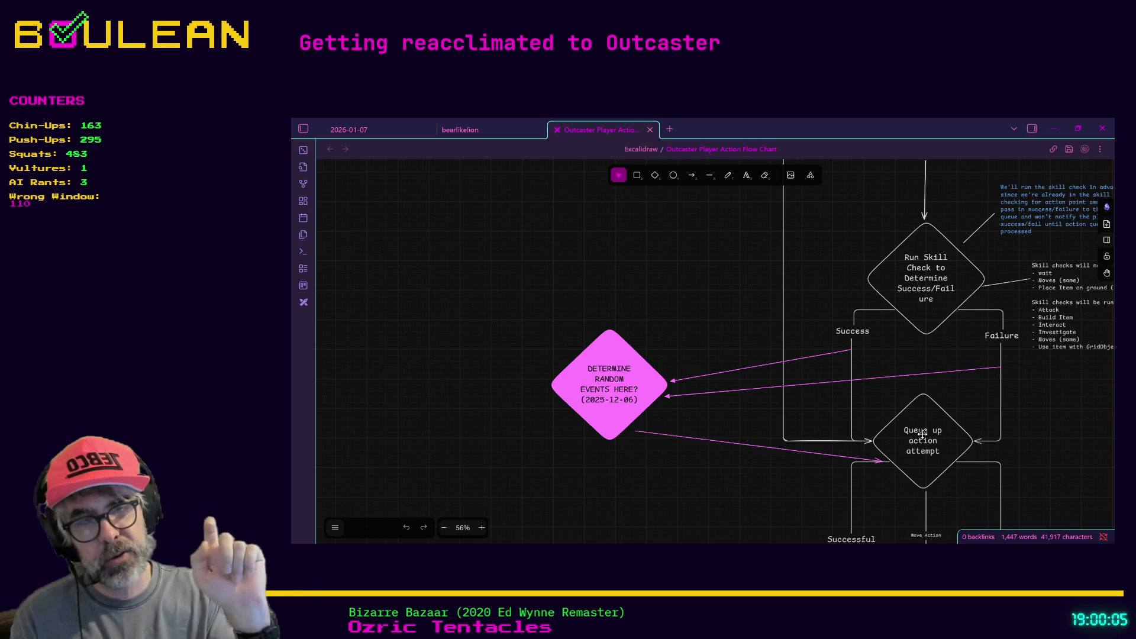
{"action": "scroll", "coordinate": [908, 439], "scroll_direction": "down", "scroll_amount": 6}
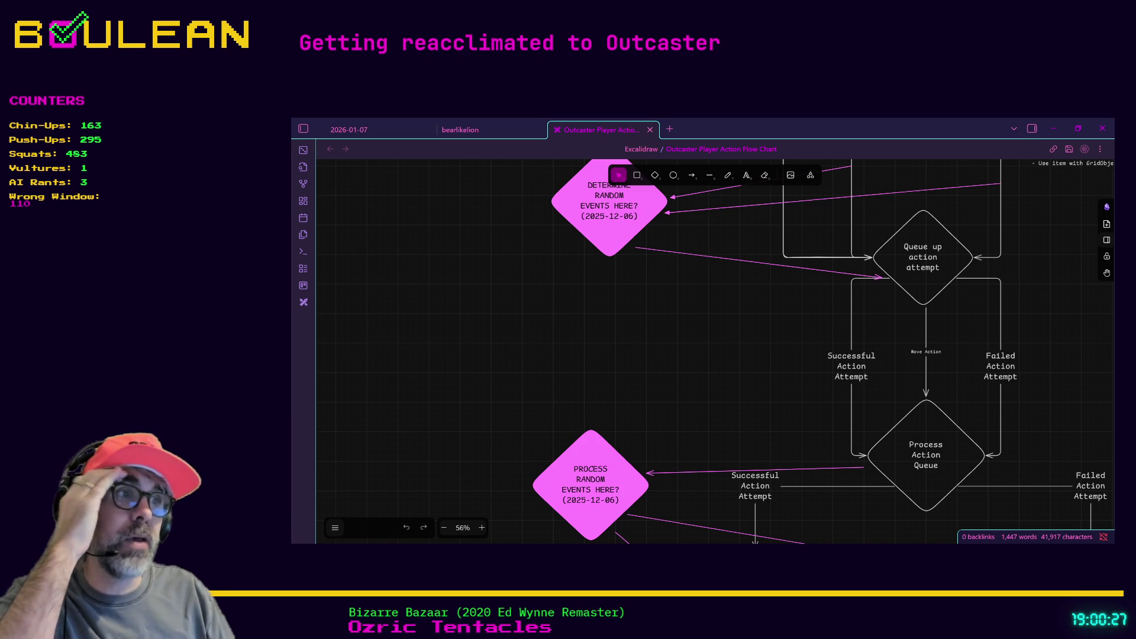
{"action": "scroll", "coordinate": [911, 222], "scroll_direction": "up", "scroll_amount": 3}
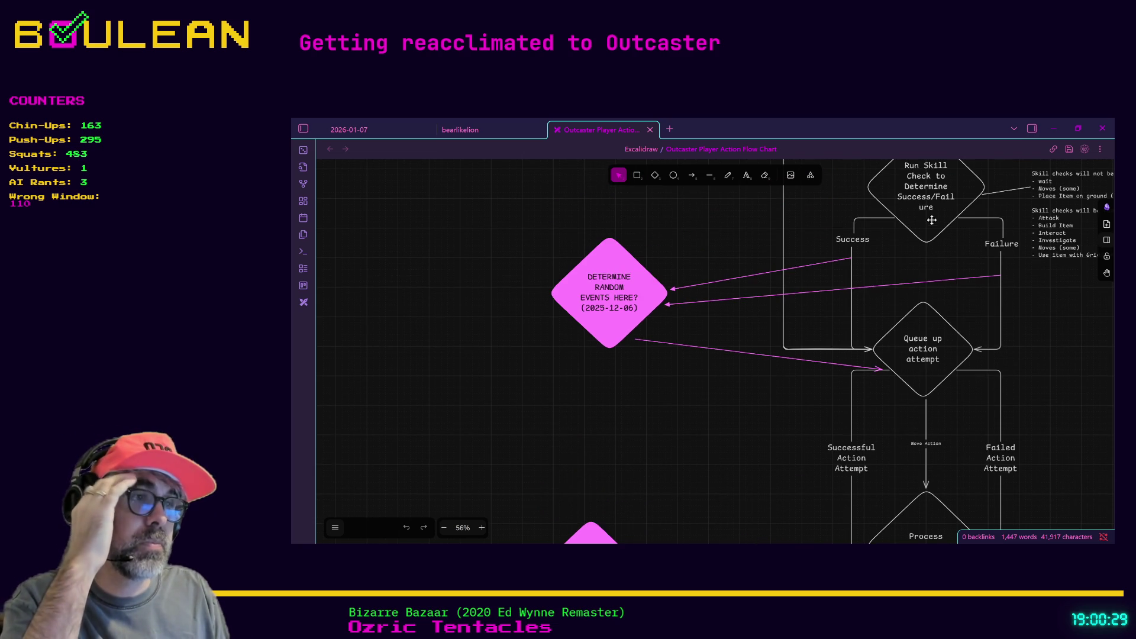
{"action": "scroll", "coordinate": [925, 232], "scroll_direction": "down", "scroll_amount": 1}
{"action": "scroll", "coordinate": [929, 233], "scroll_direction": "up", "scroll_amount": 10}
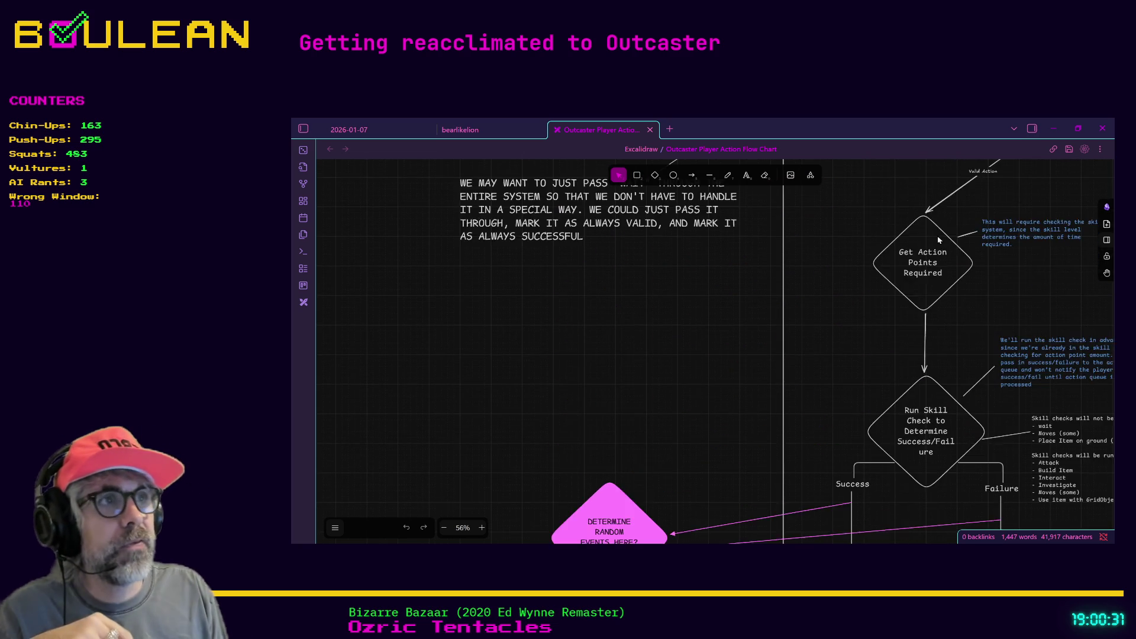
{"action": "scroll", "coordinate": [938, 240], "scroll_direction": "up", "scroll_amount": 4}
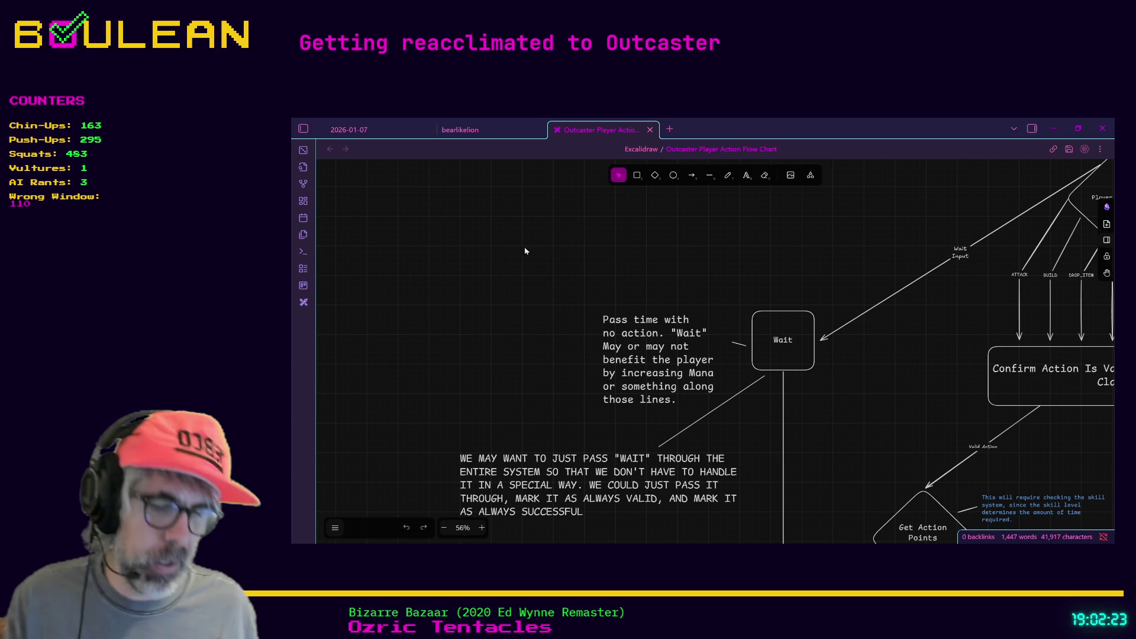
Zoom out to 26% to see the whole chart, then in to 61% on Get Action Points Required
{"action": "scroll", "coordinate": [777, 245], "scroll_direction": "down", "scroll_amount": 5}
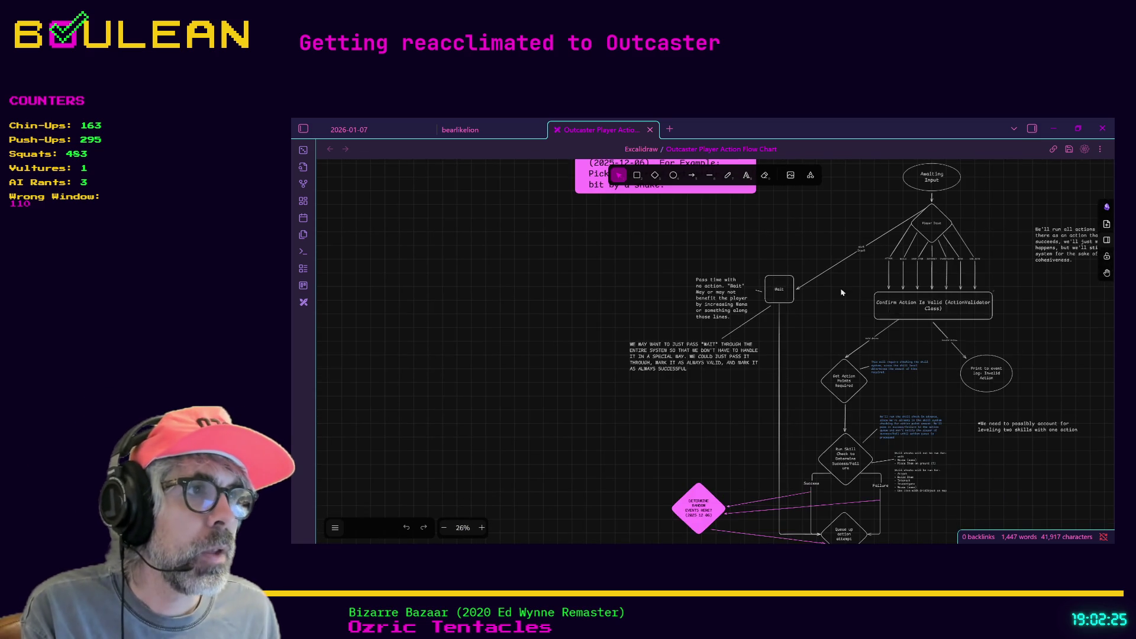
{"action": "scroll", "coordinate": [874, 434], "scroll_direction": "up", "scroll_amount": 5}
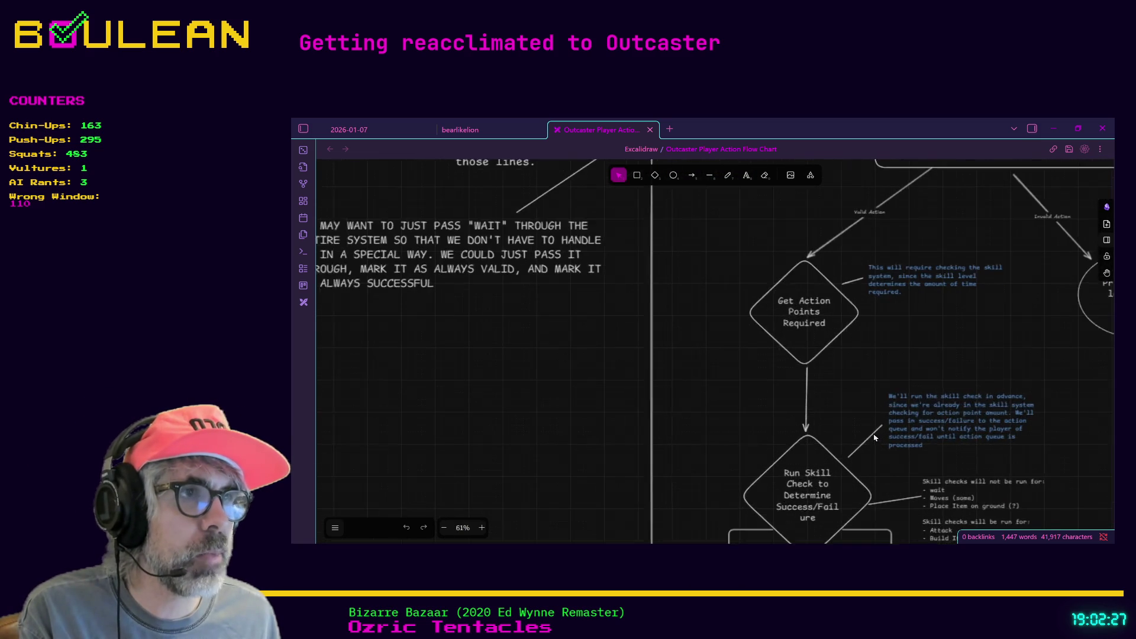
{"action": "scroll", "coordinate": [841, 270], "scroll_direction": "down", "scroll_amount": 2}
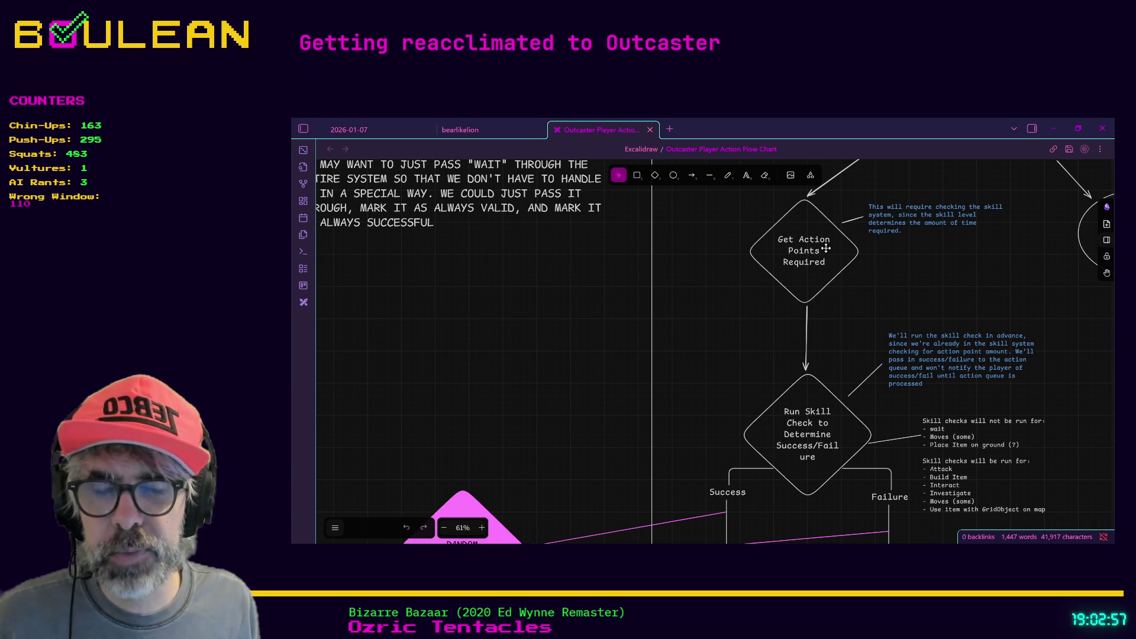
{"action": "scroll", "coordinate": [826, 249], "scroll_direction": "up", "scroll_amount": 3}
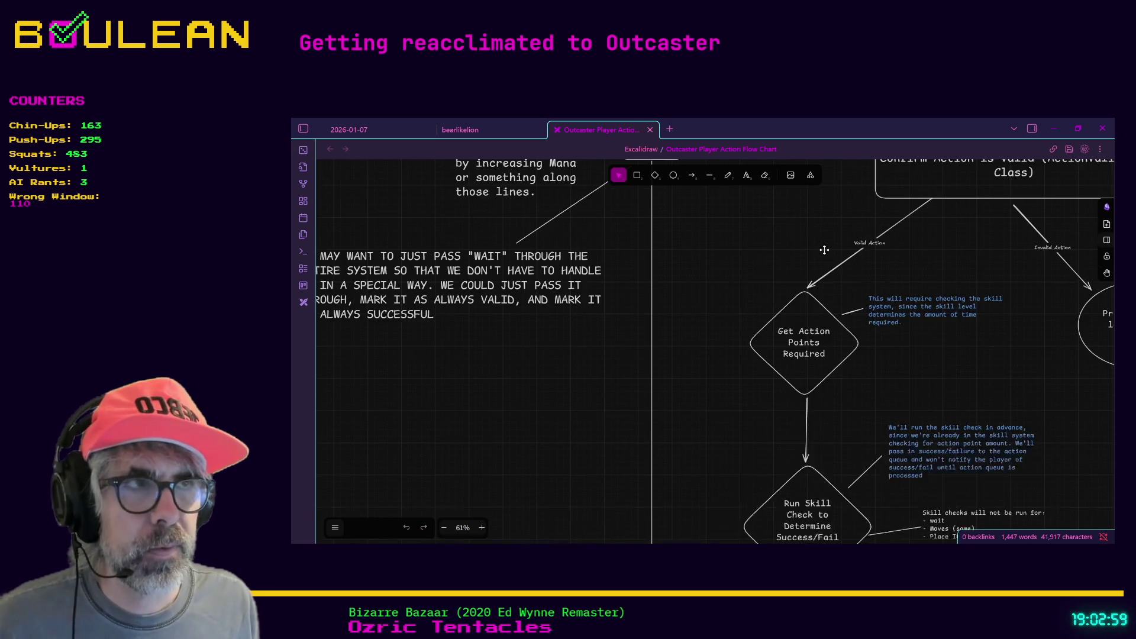
Minimise Obsidian and bring up Brave's PotFriend Twitch emote search results
{"action": "scroll", "coordinate": [824, 250], "scroll_direction": "down", "scroll_amount": 2}
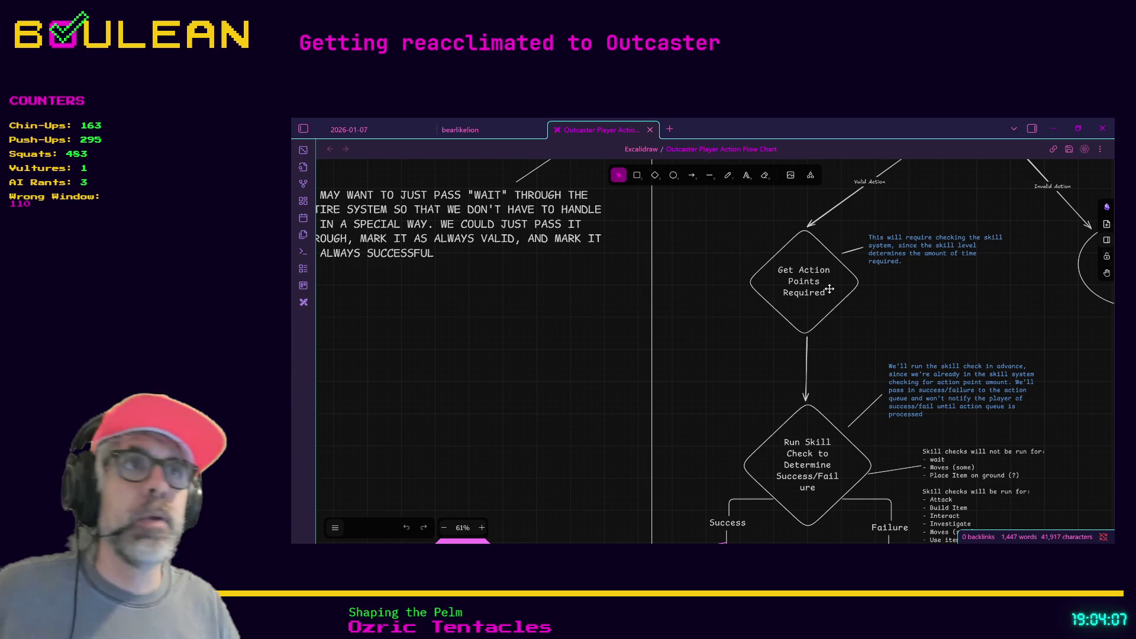
{"action": "scroll", "coordinate": [972, 268], "scroll_direction": "up", "scroll_amount": 1}
{"action": "left_click", "coordinate": [1055, 129]}
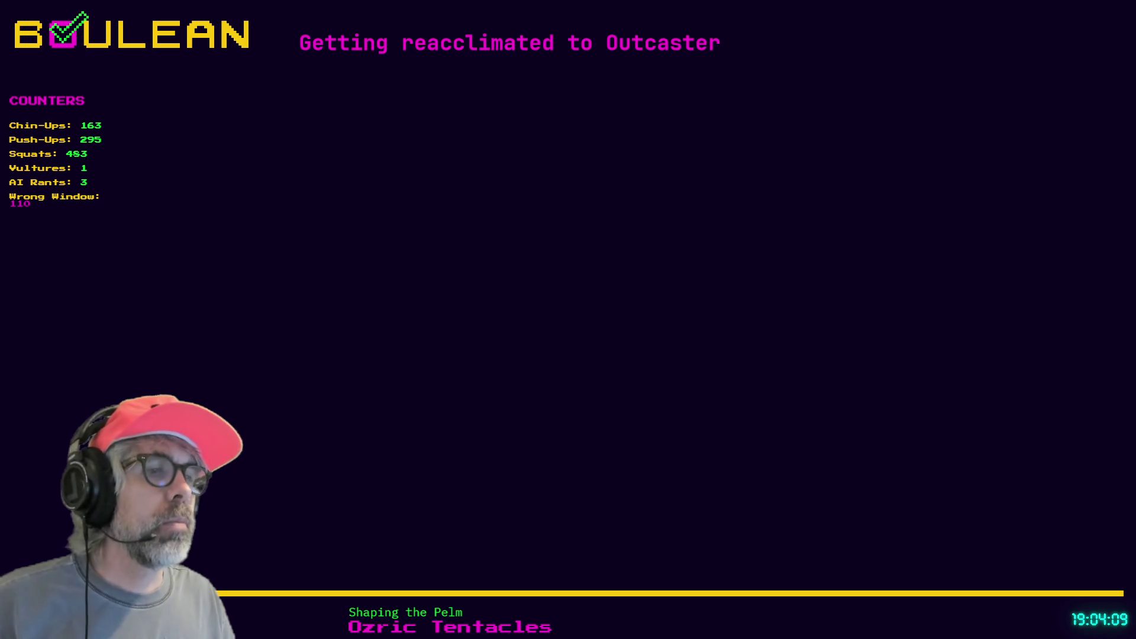
{"action": "key", "text": "alt+Tab"}
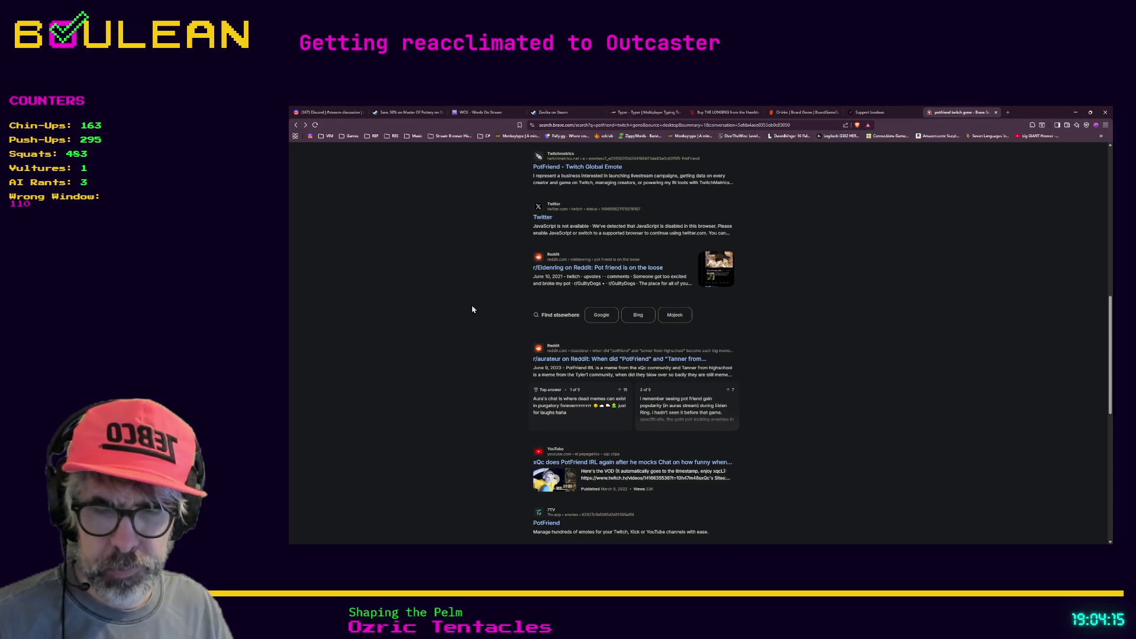
In a new tab, load the pasted YouTube URL for 'Sculpting Timelapse: Real-life Roseychuu'
{"action": "key", "text": "ctrl+t"}
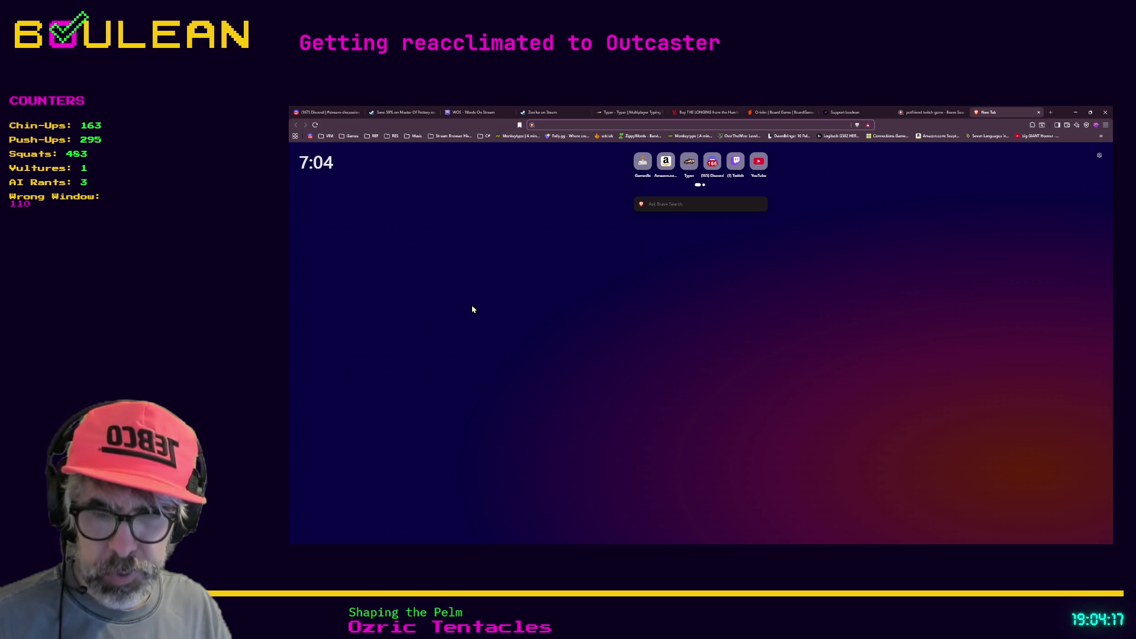
{"action": "key", "text": "ctrl+v"}
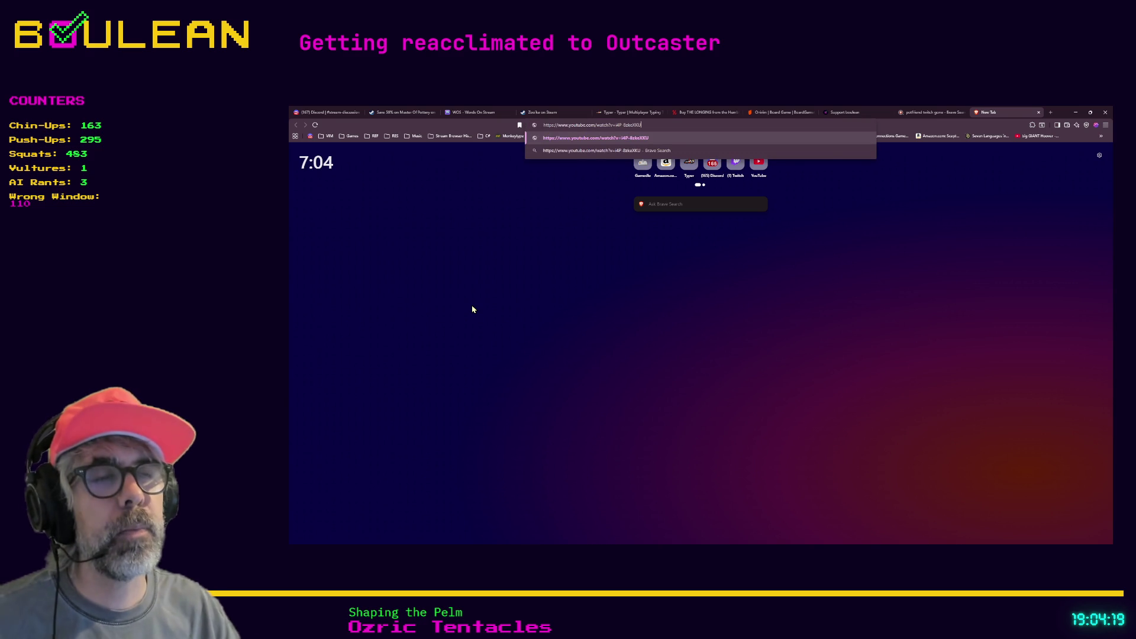
{"action": "key", "text": "Return"}
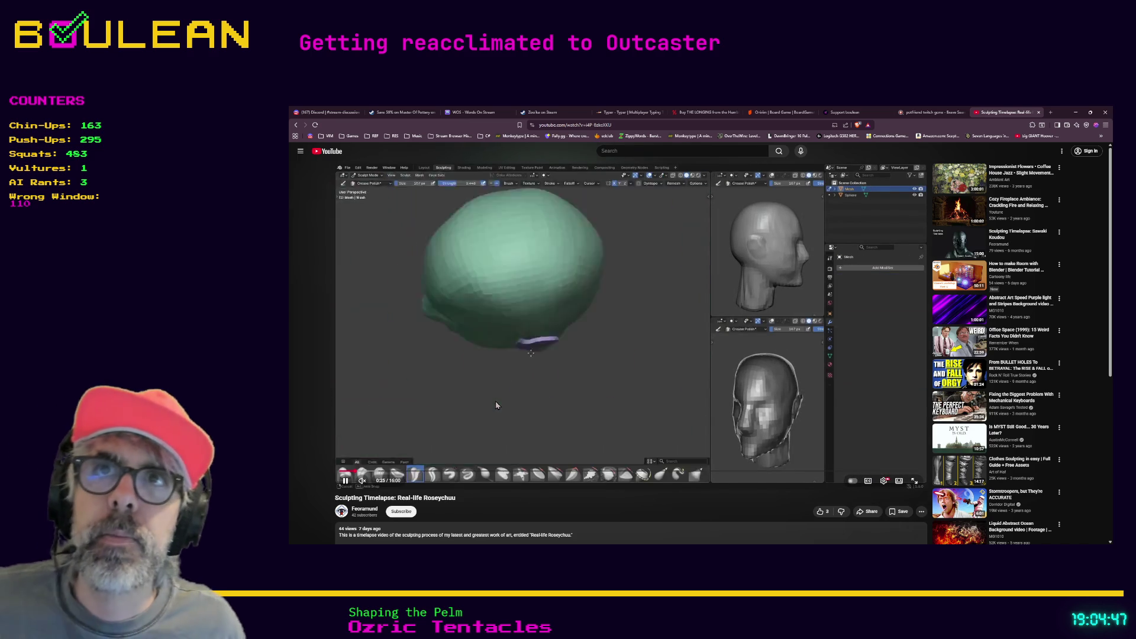
Jump the timelapse forward from 7:18 through 12:58 to the back-of-head render at 14:45
{"action": "left_click", "coordinate": [606, 472]}
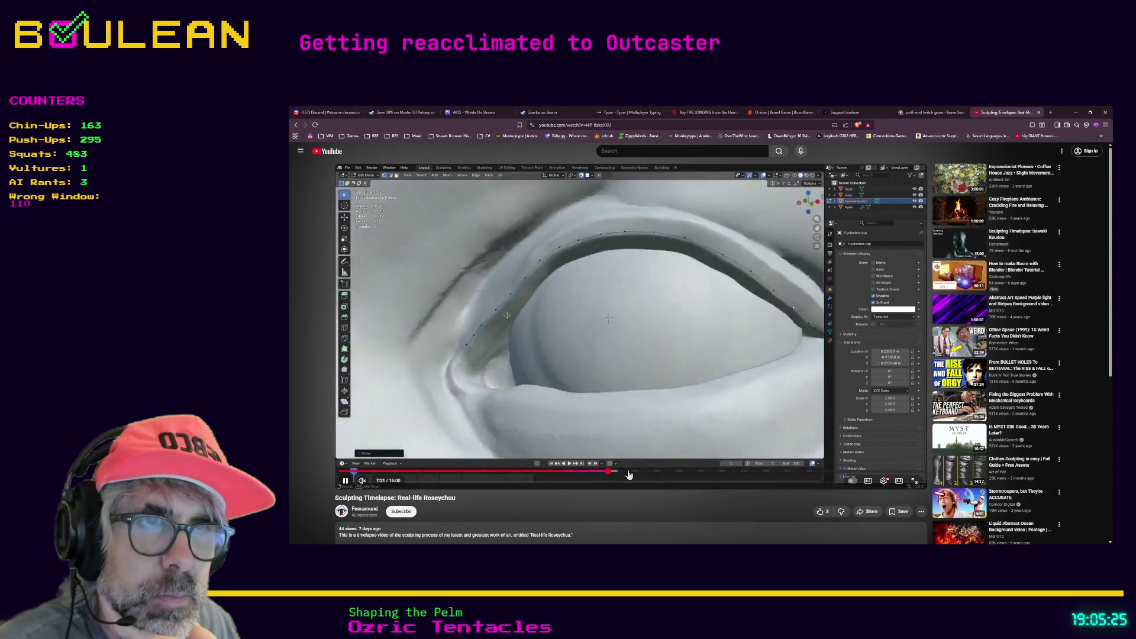
{"action": "left_click", "coordinate": [629, 471]}
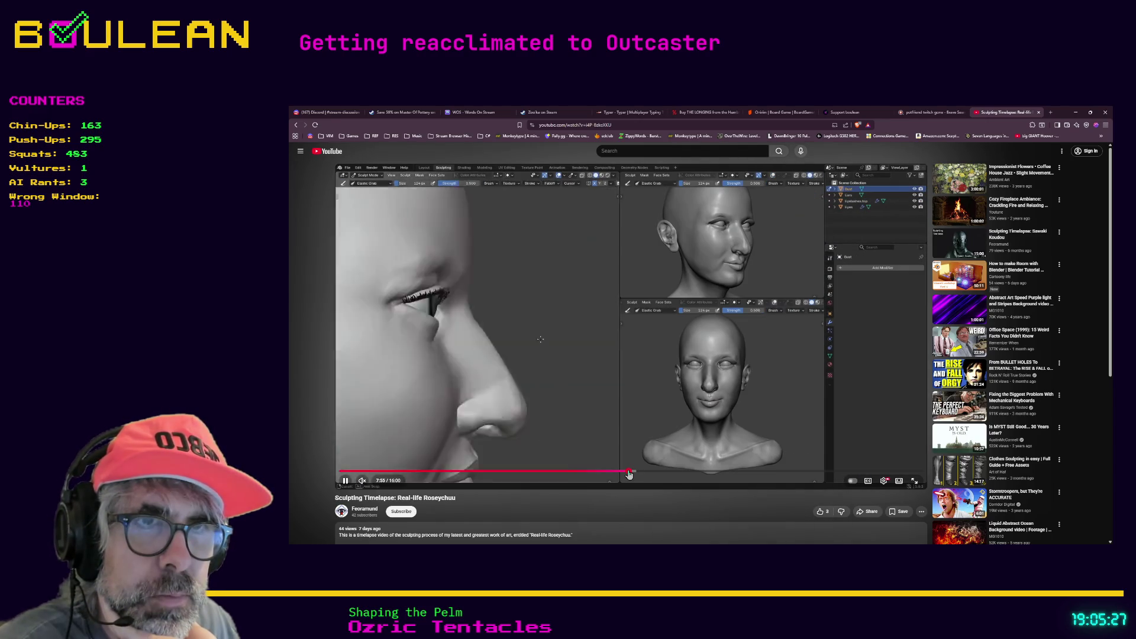
{"action": "left_click", "coordinate": [648, 472]}
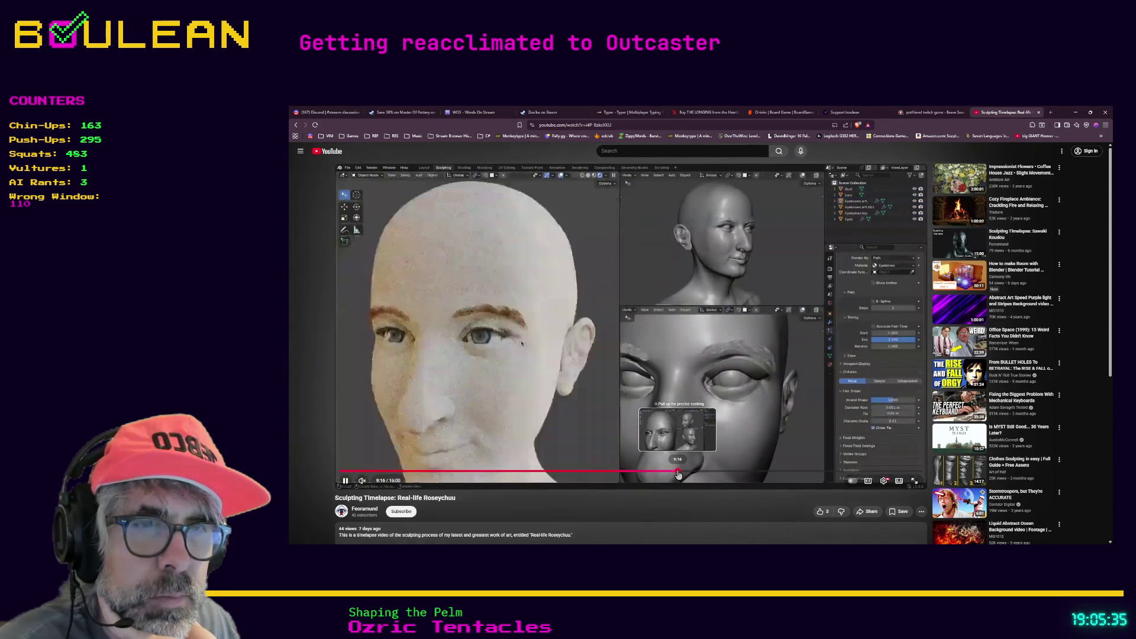
{"action": "left_click", "coordinate": [678, 473]}
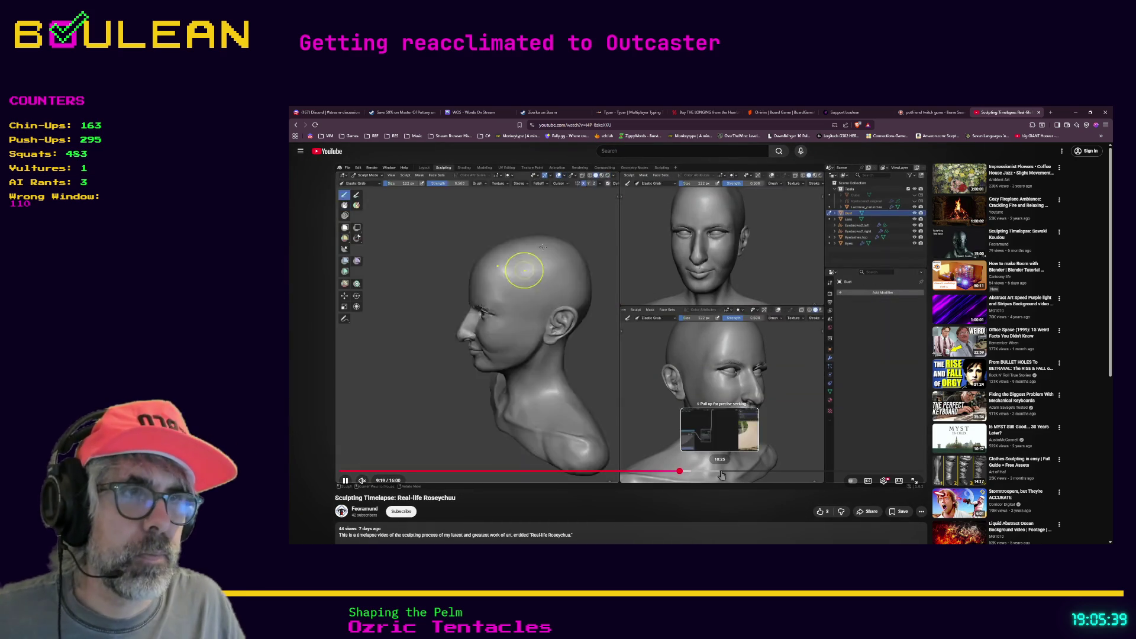
{"action": "left_click", "coordinate": [722, 472]}
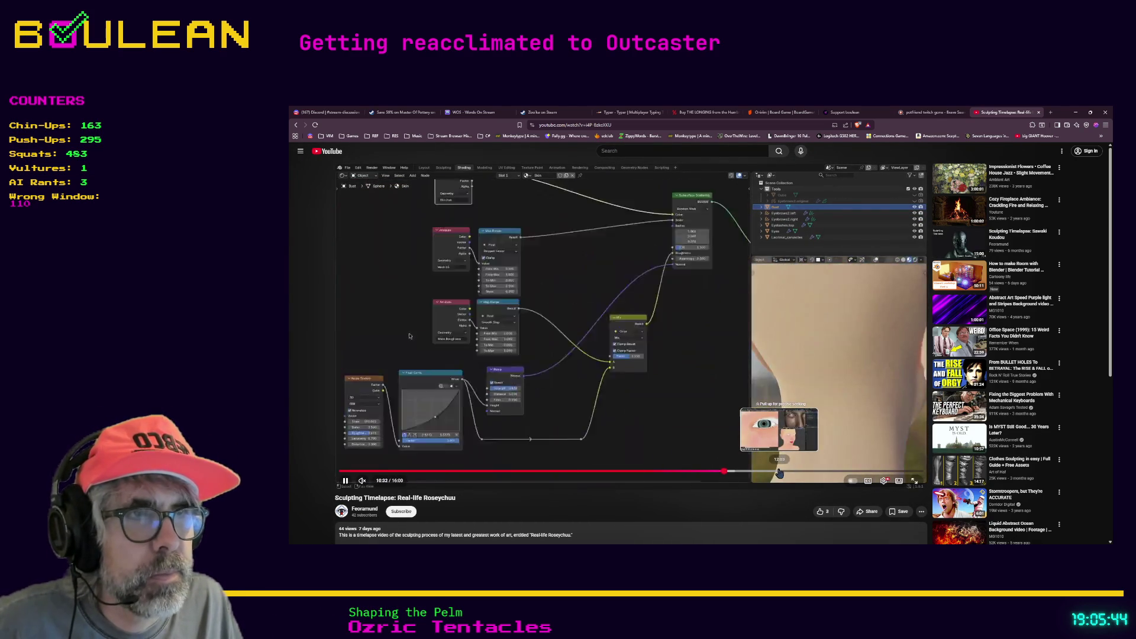
{"action": "left_click", "coordinate": [777, 472]}
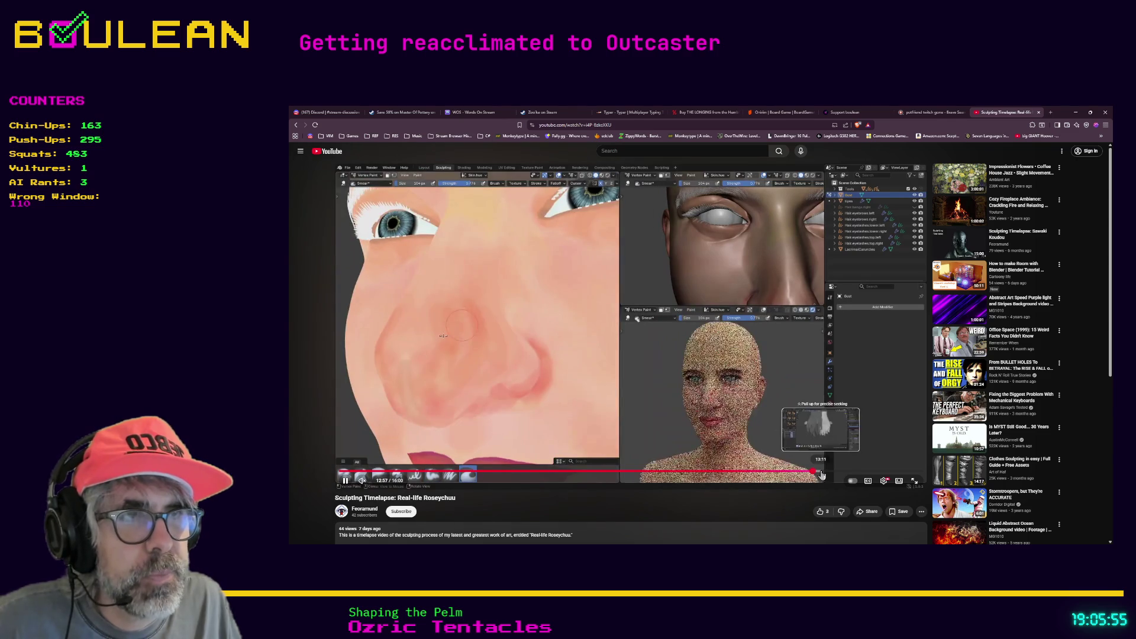
{"action": "left_click", "coordinate": [813, 472]}
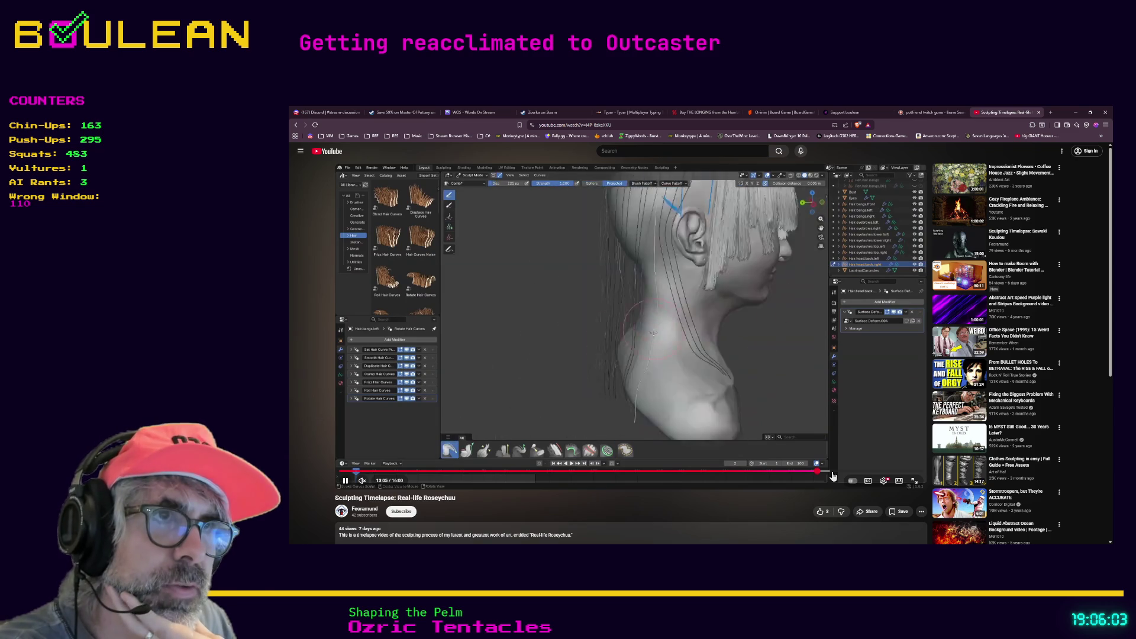
{"action": "left_click", "coordinate": [833, 477]}
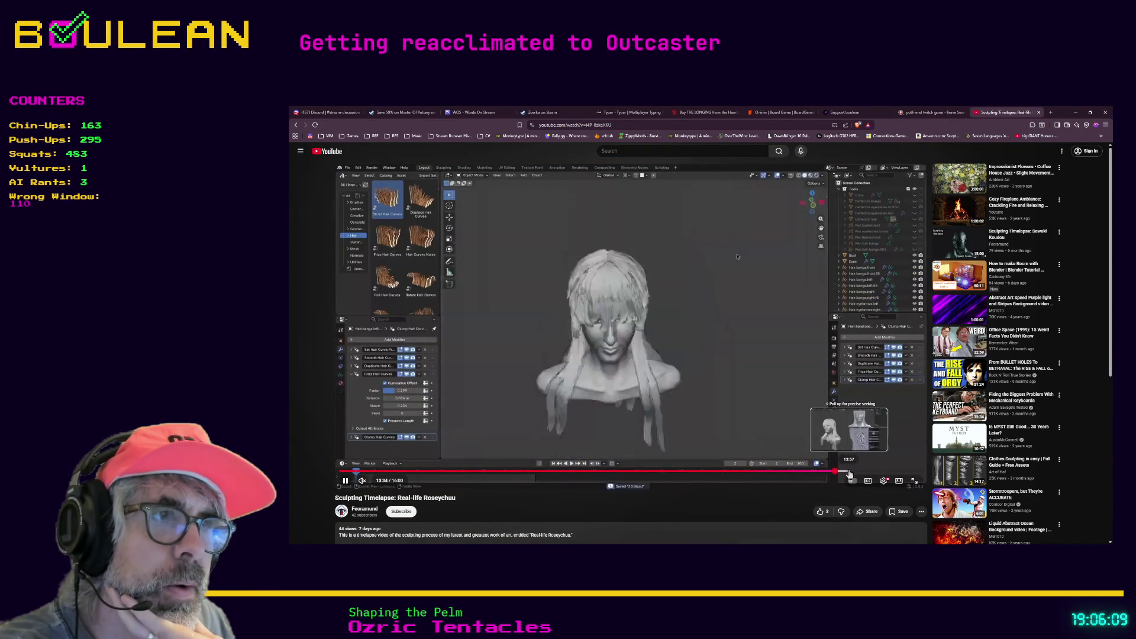
{"action": "left_click", "coordinate": [855, 473]}
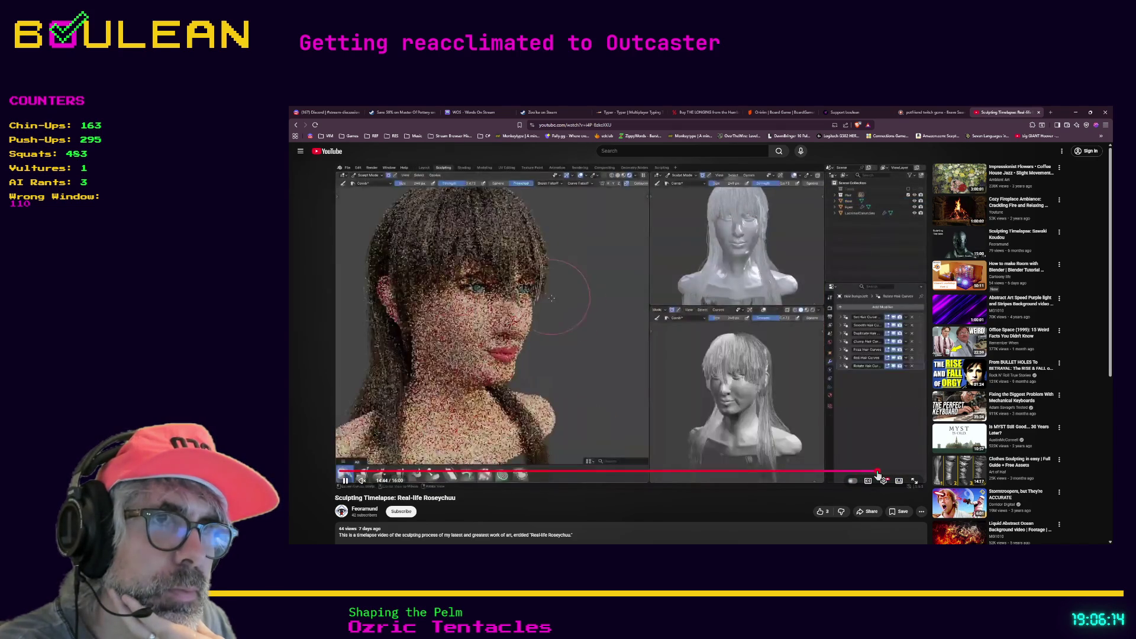
{"action": "left_click", "coordinate": [878, 472]}
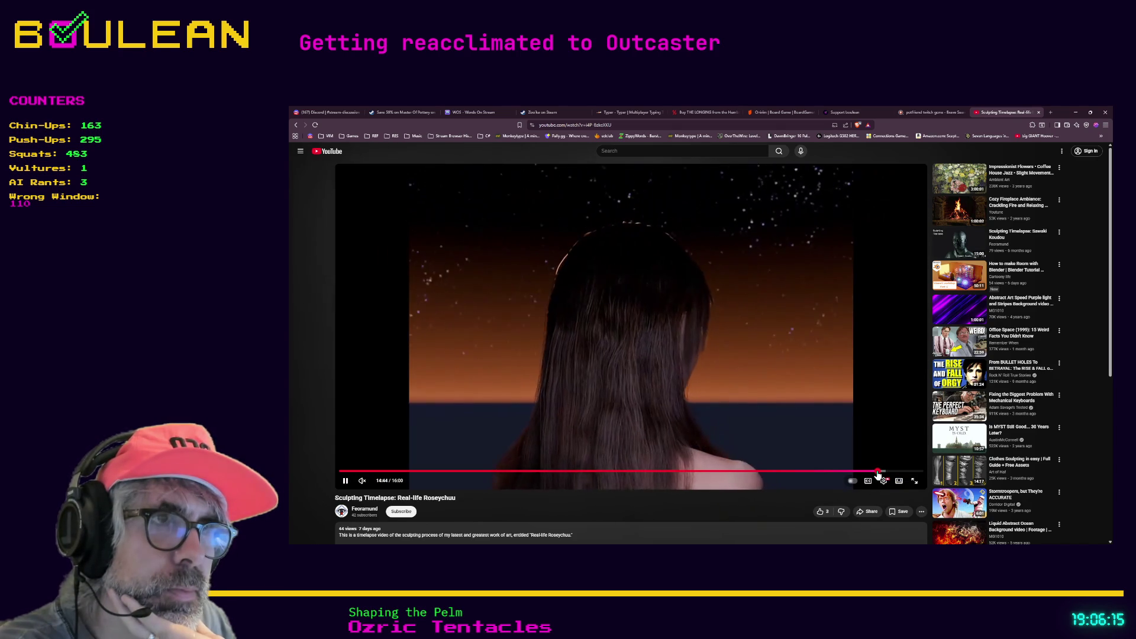
Rewind the timelapse slightly to 14:32 and let it play into the closing footage
{"action": "left_click", "coordinate": [869, 472]}
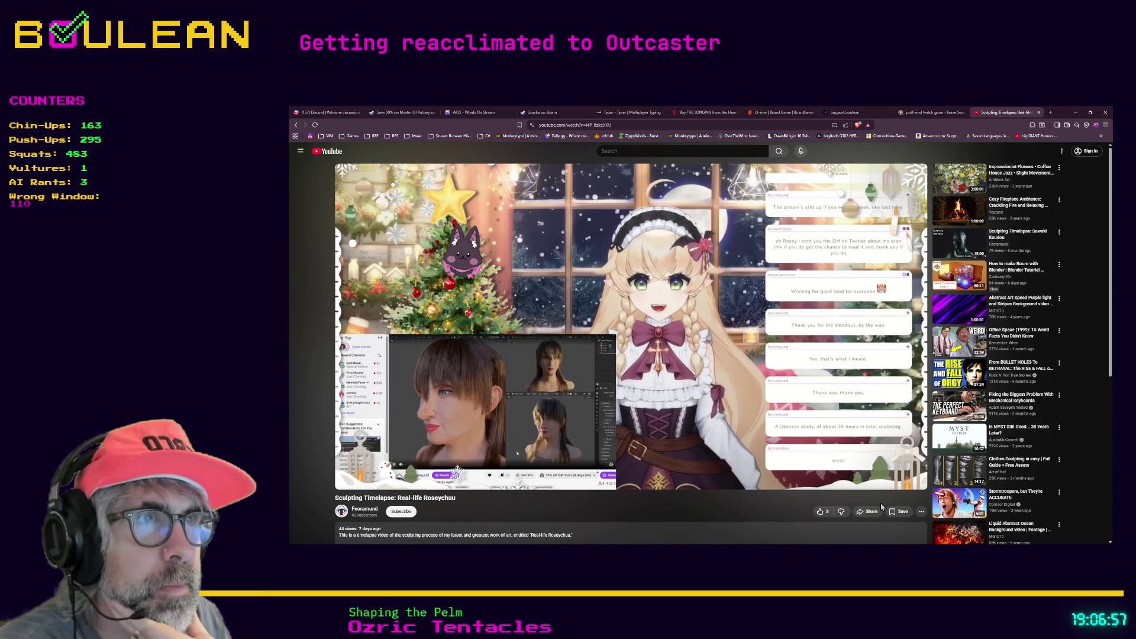
Resume the timelapse, rewind to 15:20 then 14:54, and watch to the Merry Christmas card
{"action": "mouse_move", "coordinate": [900, 491]}
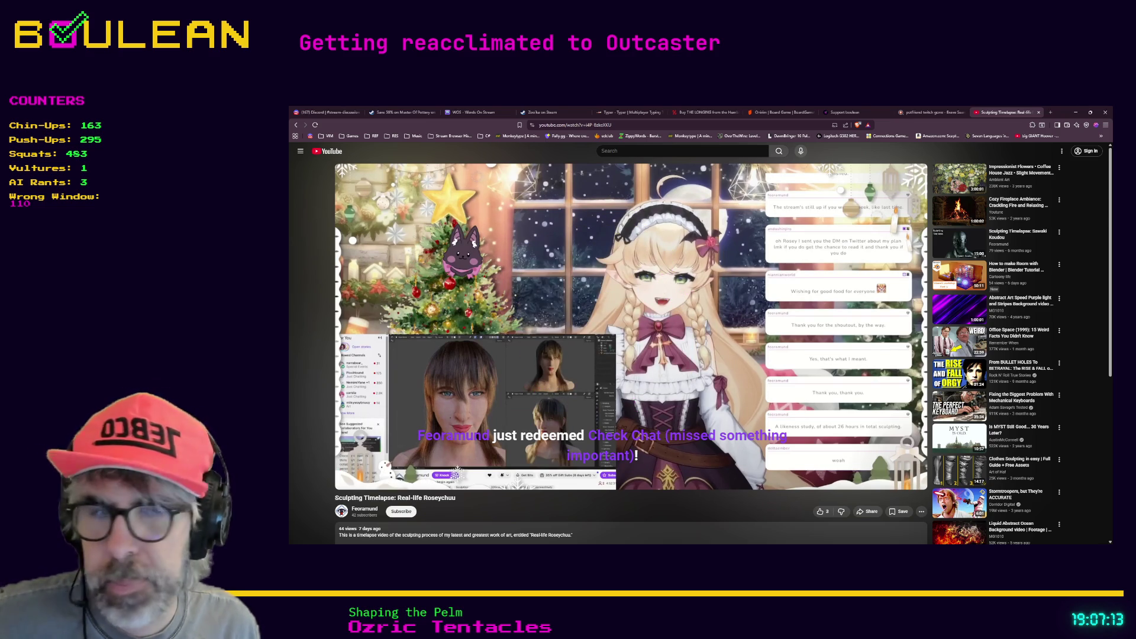
{"action": "left_click", "coordinate": [345, 481]}
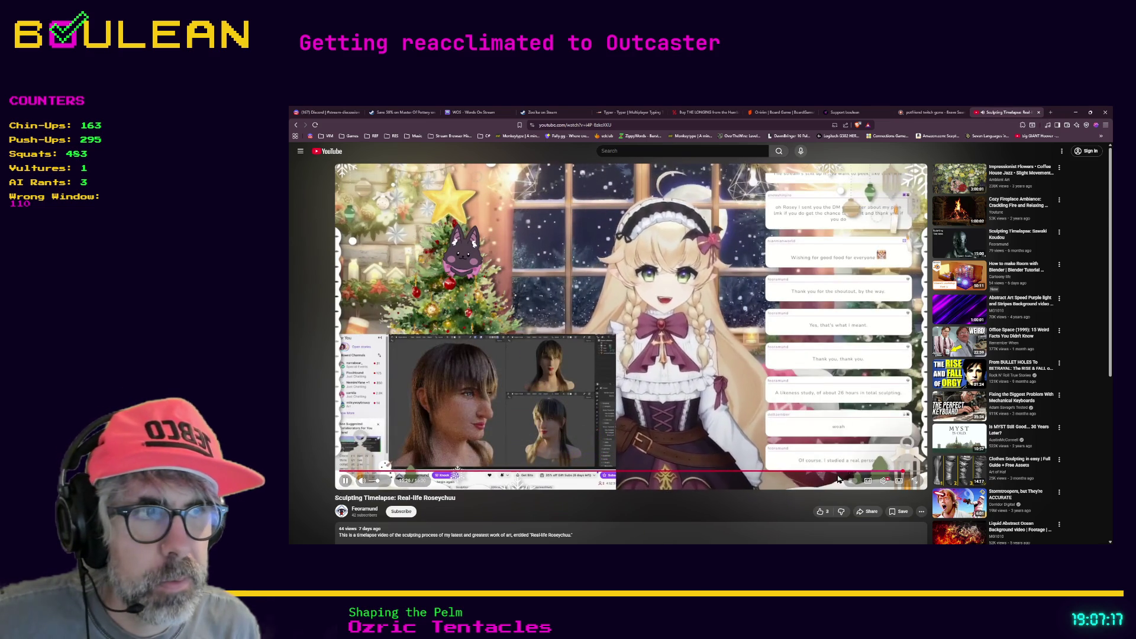
{"action": "left_click", "coordinate": [898, 472]}
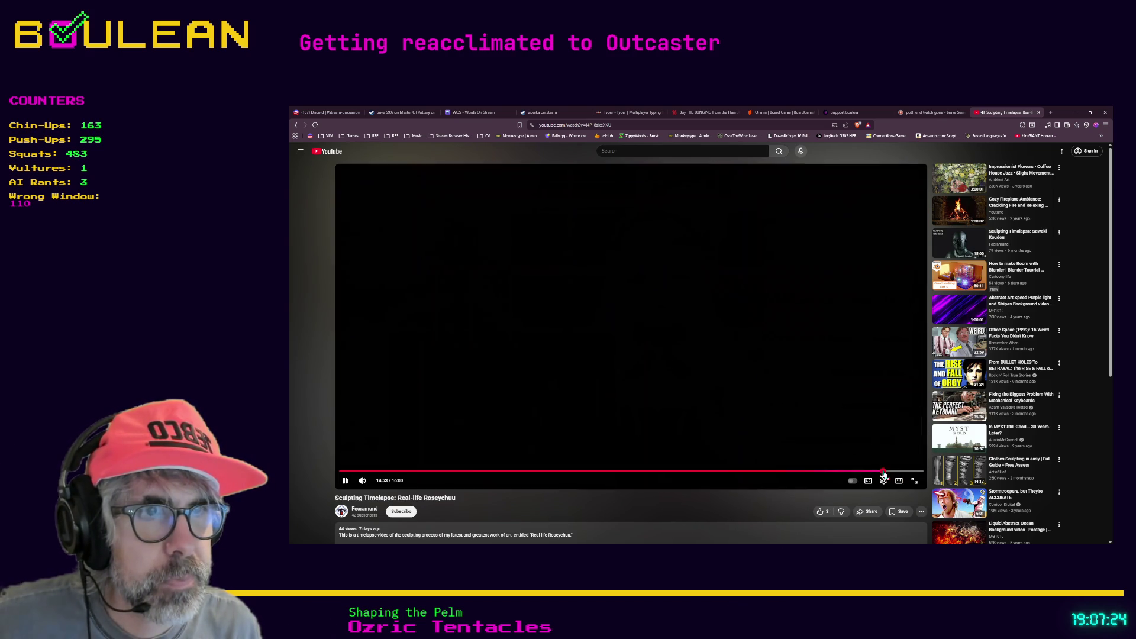
{"action": "left_click", "coordinate": [882, 472]}
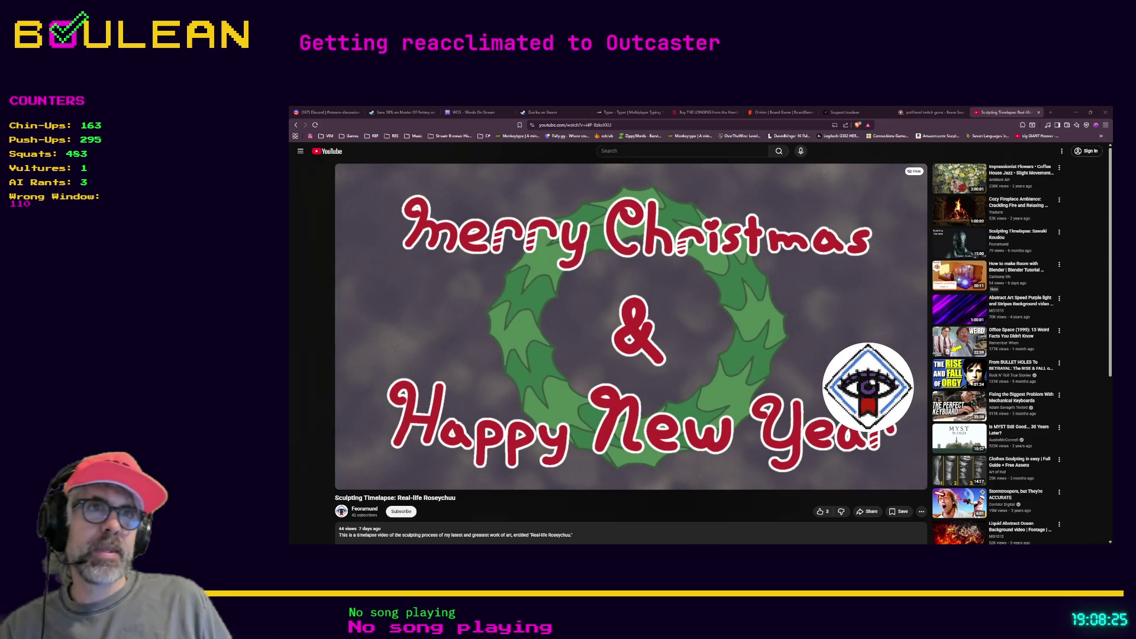
Check the Typer race results, then return to the timelapse and pause it at its end
{"action": "left_click", "coordinate": [629, 111]}
{"action": "left_click", "coordinate": [970, 117]}
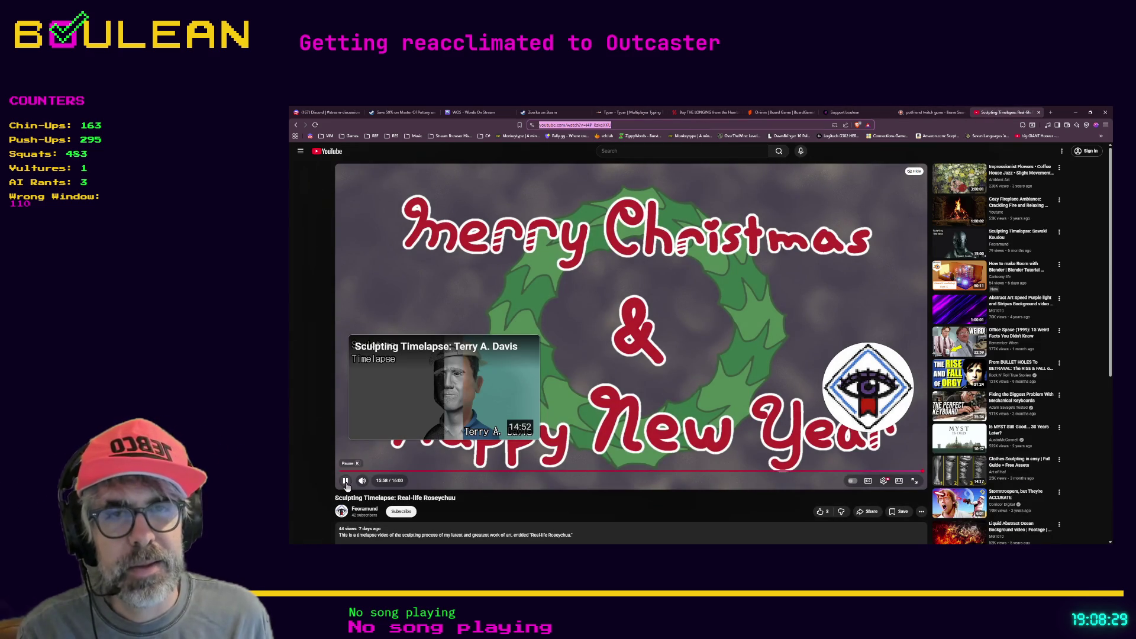
{"action": "left_click", "coordinate": [346, 481]}
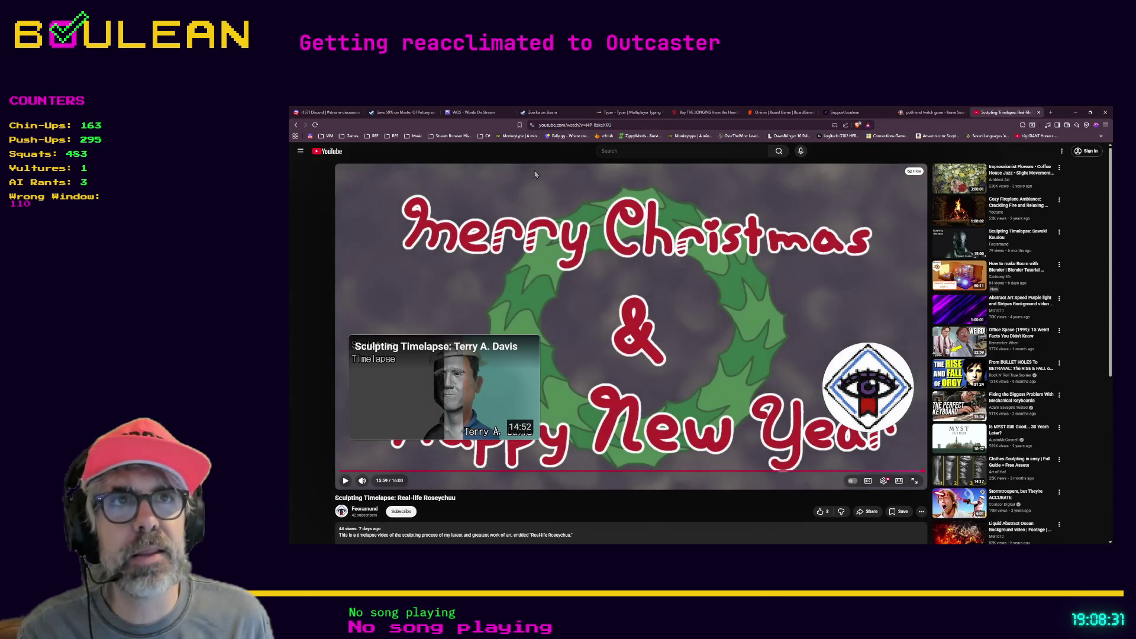
Select the video's web address, minimize the browser, and return to line 86 of action_validator.gd
{"action": "left_click", "coordinate": [571, 126]}
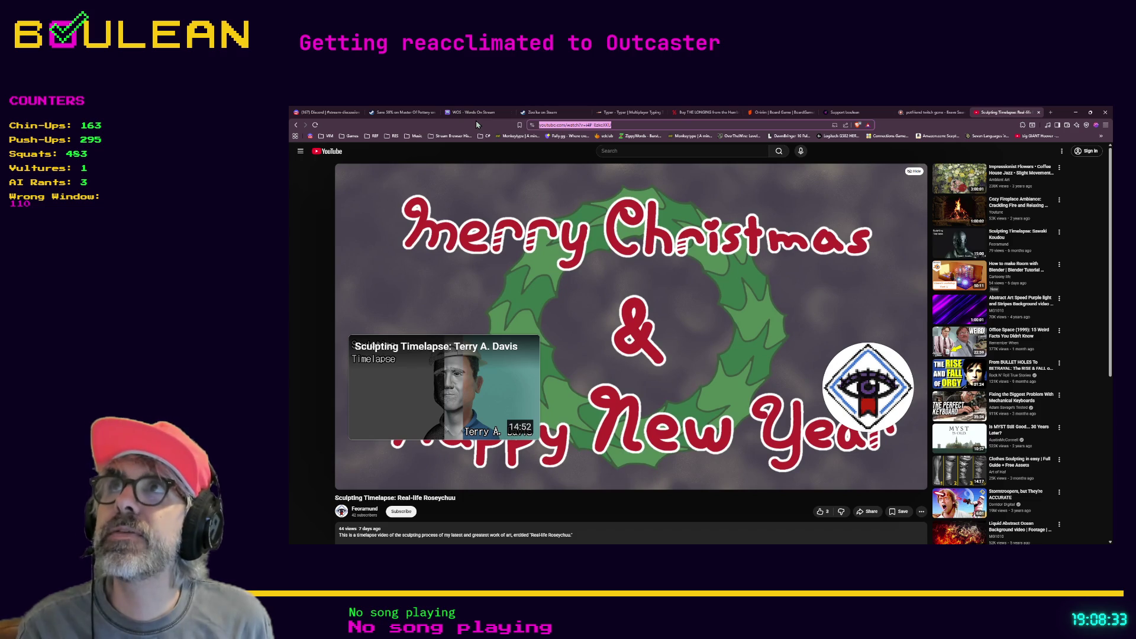
{"action": "key", "text": "alt+Tab"}
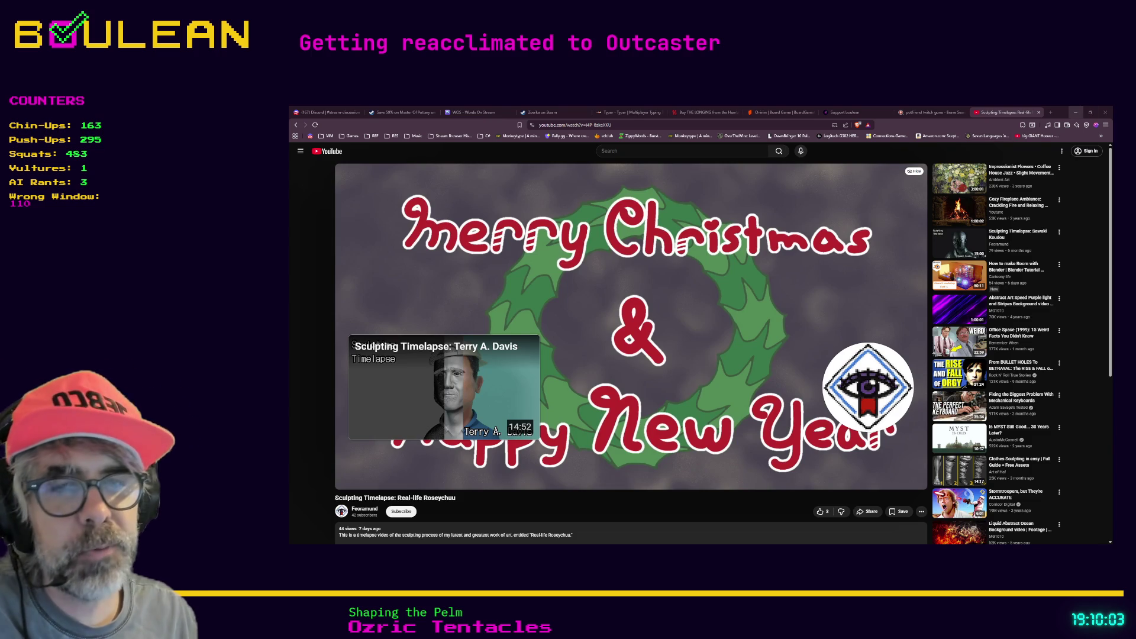
{"action": "left_click", "coordinate": [1075, 112]}
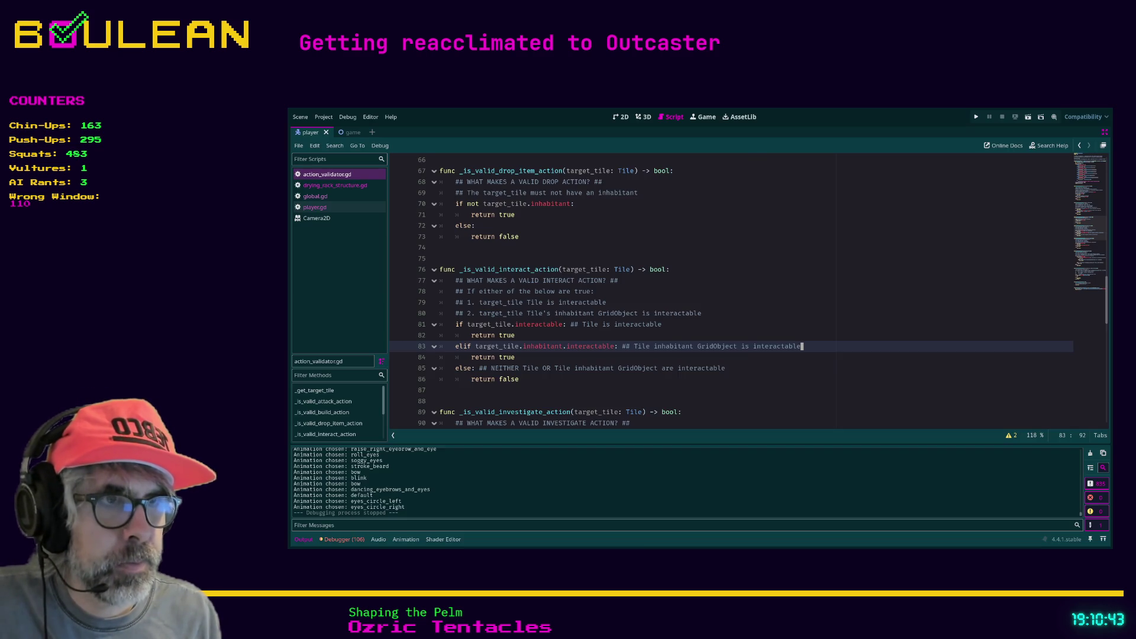
{"action": "left_click", "coordinate": [723, 382]}
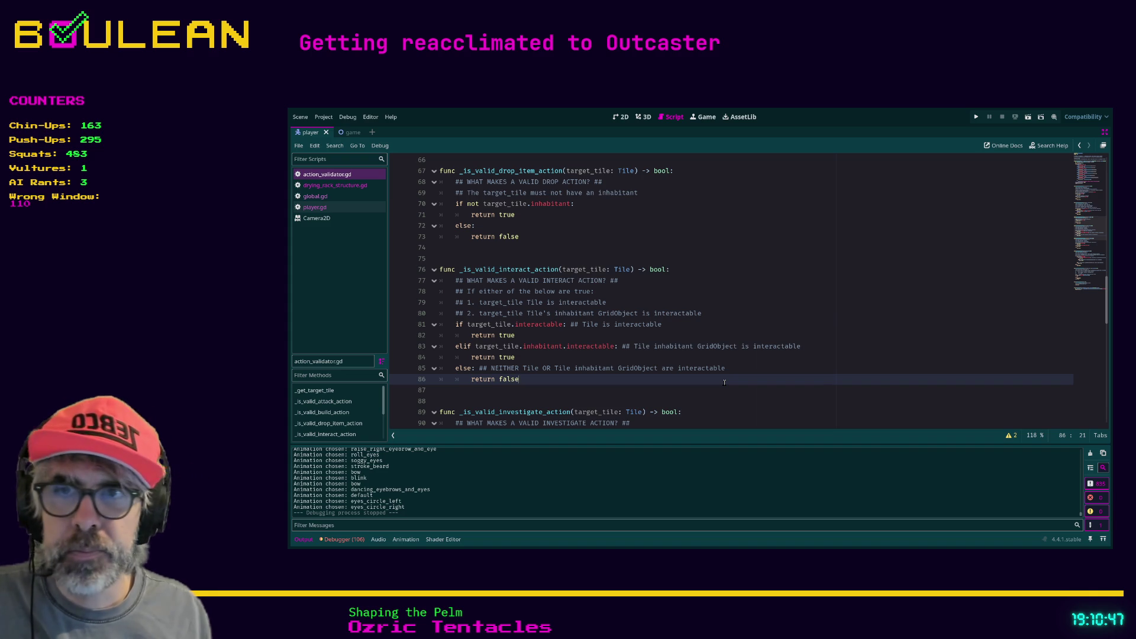
{"action": "left_click", "coordinate": [615, 393]}
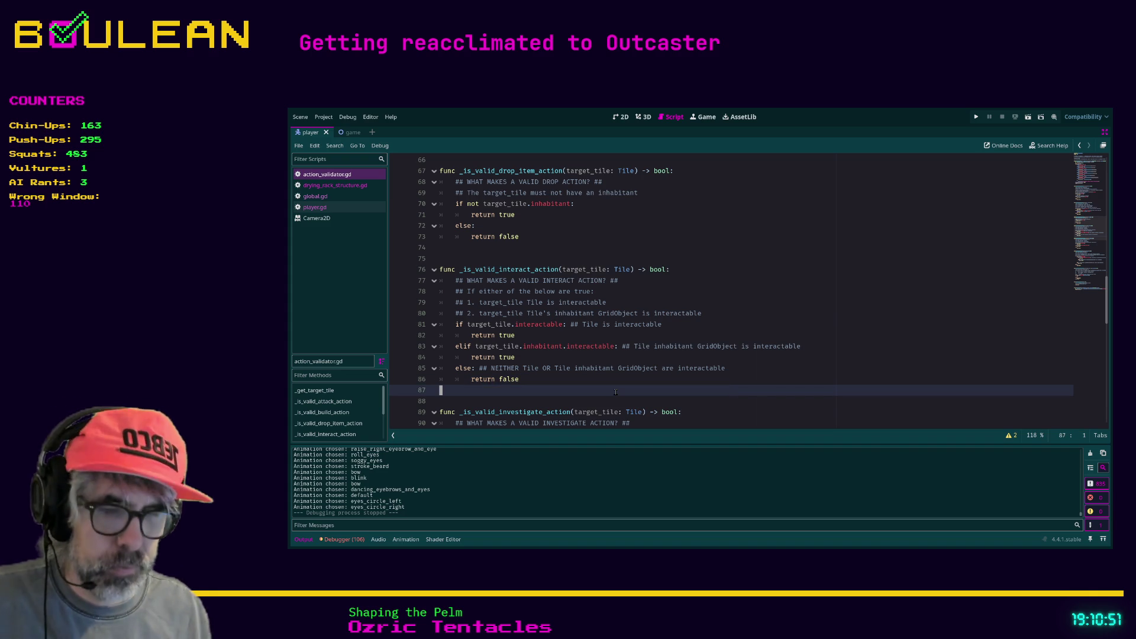
{"action": "scroll", "coordinate": [615, 392], "scroll_direction": "down", "scroll_amount": 1}
{"action": "key", "text": "Up"}
{"action": "key", "text": "Up"}
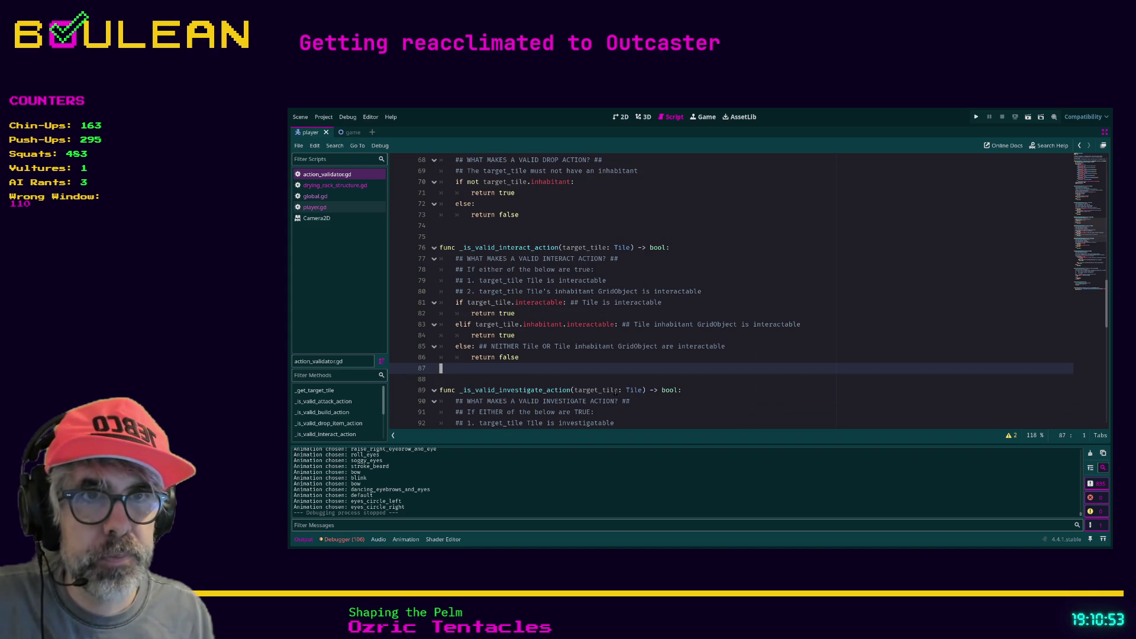
{"action": "key", "text": "Down"}
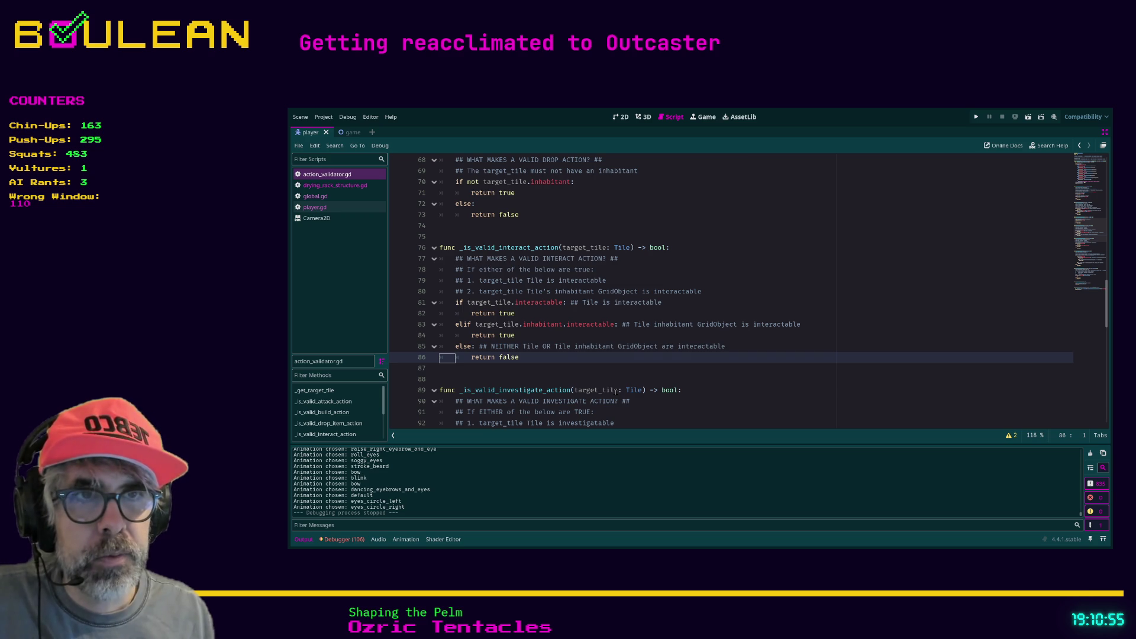
{"action": "key", "text": "Up"}
{"action": "key", "text": "Up"}
{"action": "key", "text": "Up"}
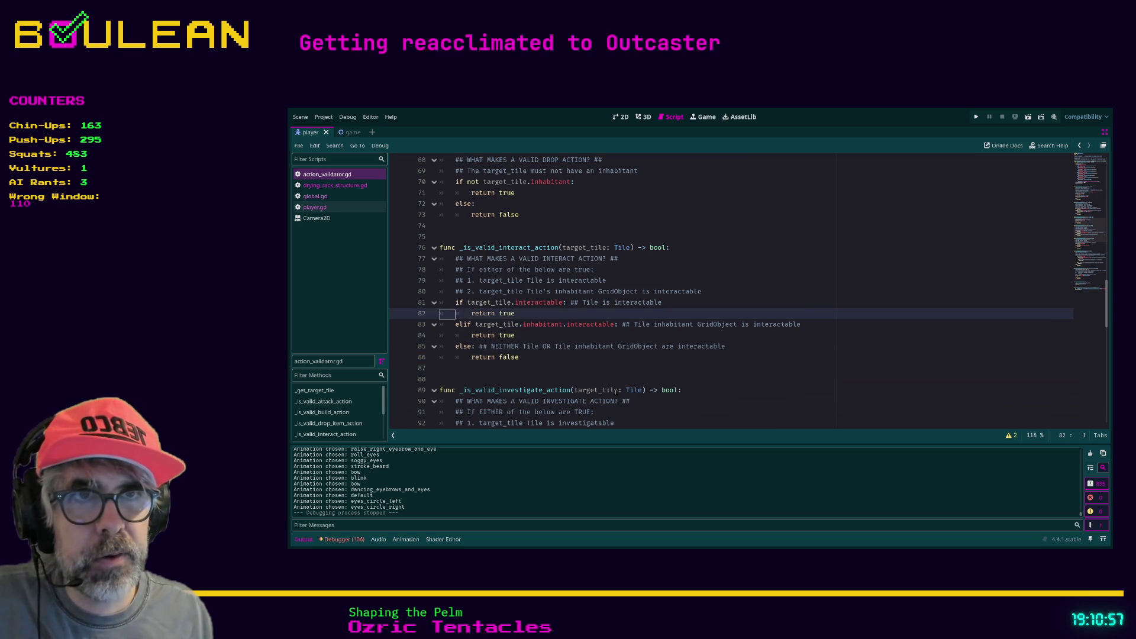
{"action": "key", "text": "Up"}
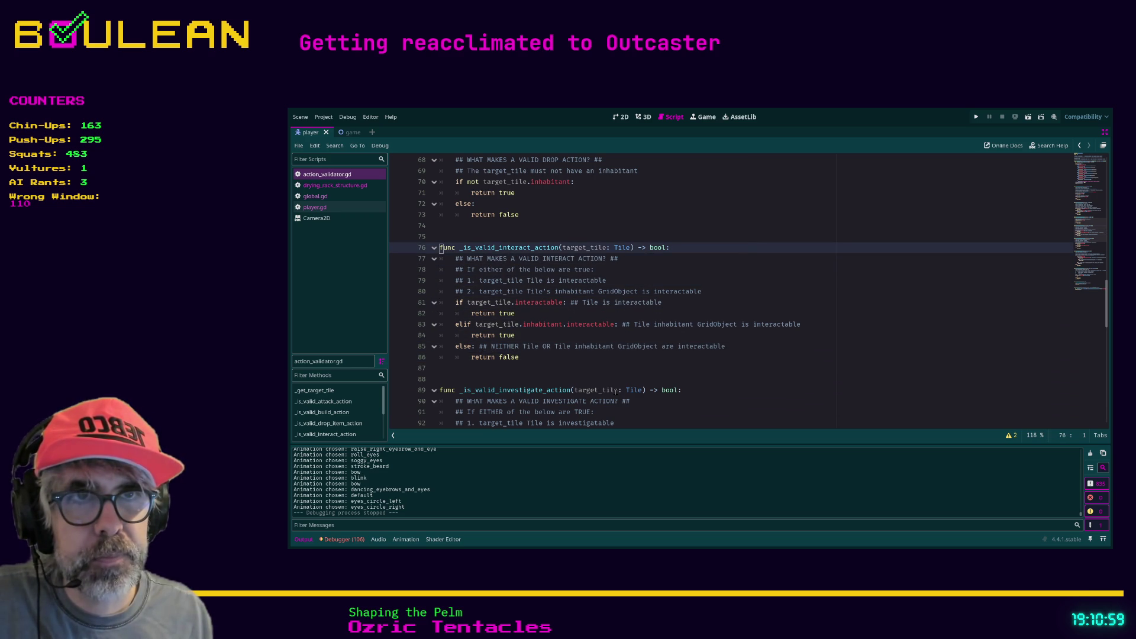
{"action": "key", "text": "Down"}
{"action": "key", "text": "Down"}
{"action": "key", "text": "Up"}
{"action": "key", "text": "Up"}
{"action": "key", "text": "Up"}
{"action": "key", "text": "Down"}
{"action": "key", "text": "Up"}
{"action": "key", "text": "Down"}
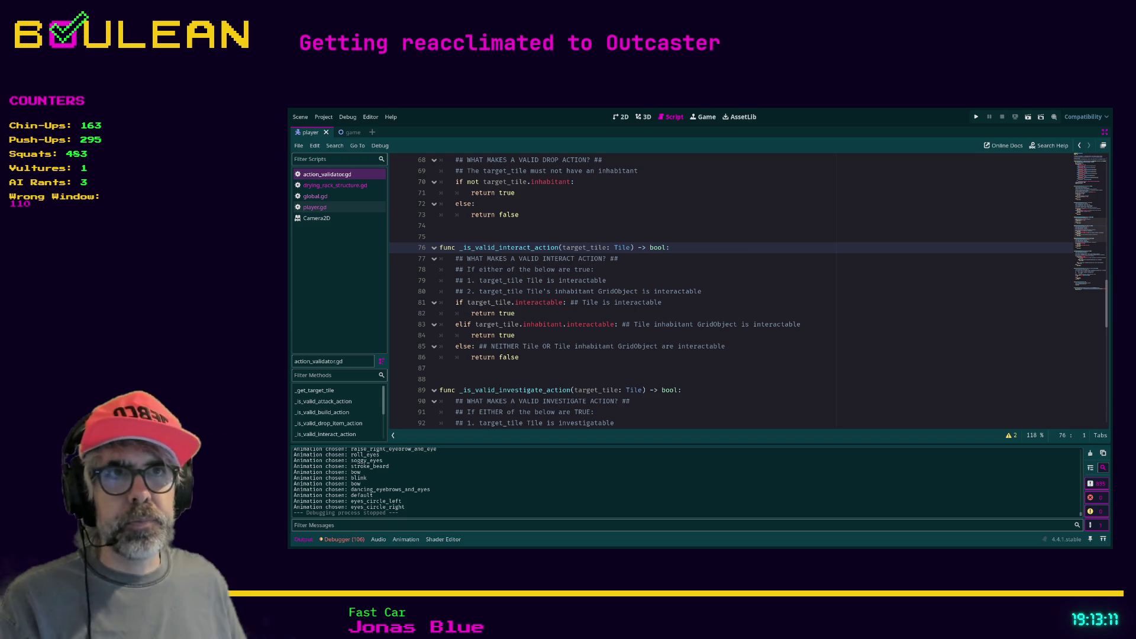
{"action": "left_click", "coordinate": [634, 274]}
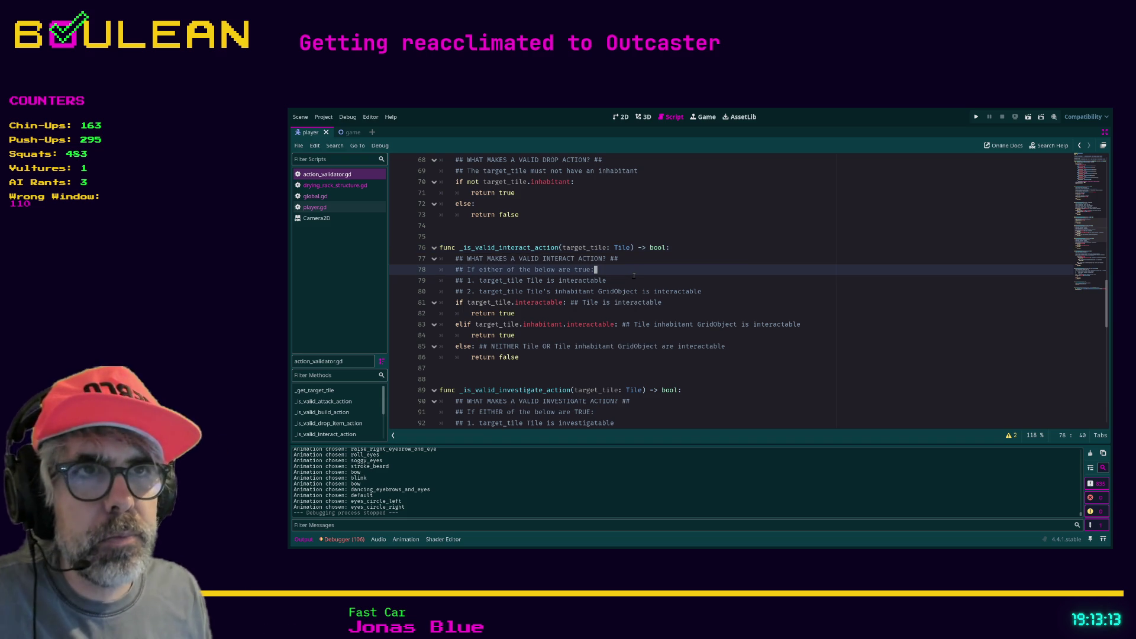
From the first 'return true' line, scroll down past _is_valid_move_action to the use_with and wait checks
{"action": "left_click", "coordinate": [586, 312]}
{"action": "scroll", "coordinate": [586, 311], "scroll_direction": "down", "scroll_amount": 3}
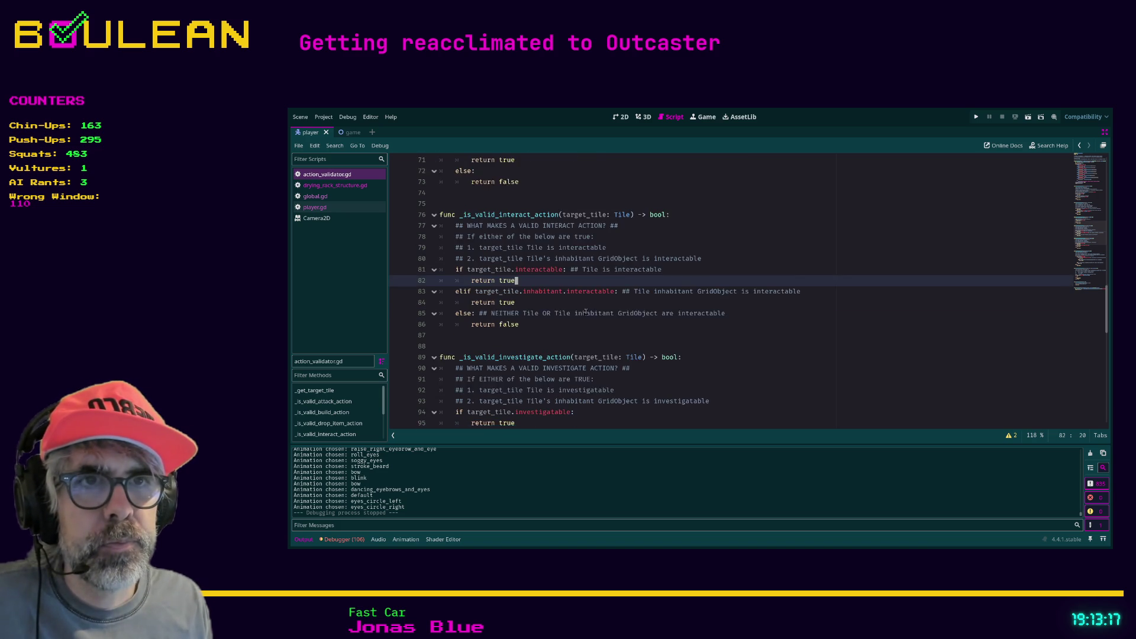
{"action": "scroll", "coordinate": [586, 312], "scroll_direction": "down", "scroll_amount": 1}
{"action": "scroll", "coordinate": [561, 326], "scroll_direction": "down", "scroll_amount": 4}
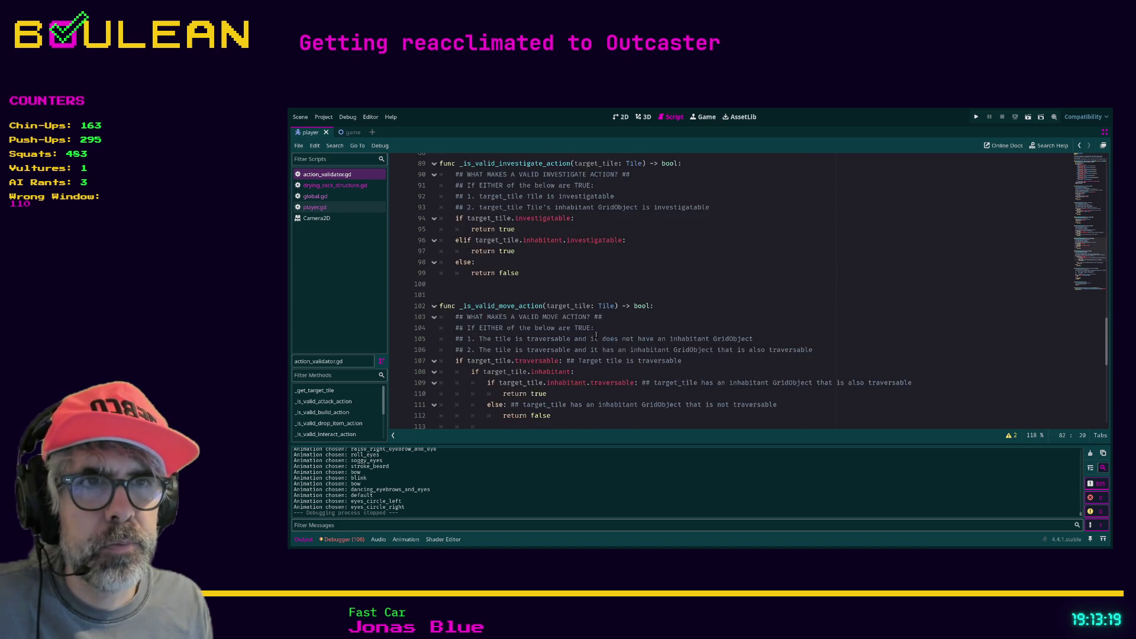
{"action": "scroll", "coordinate": [544, 334], "scroll_direction": "down", "scroll_amount": 2}
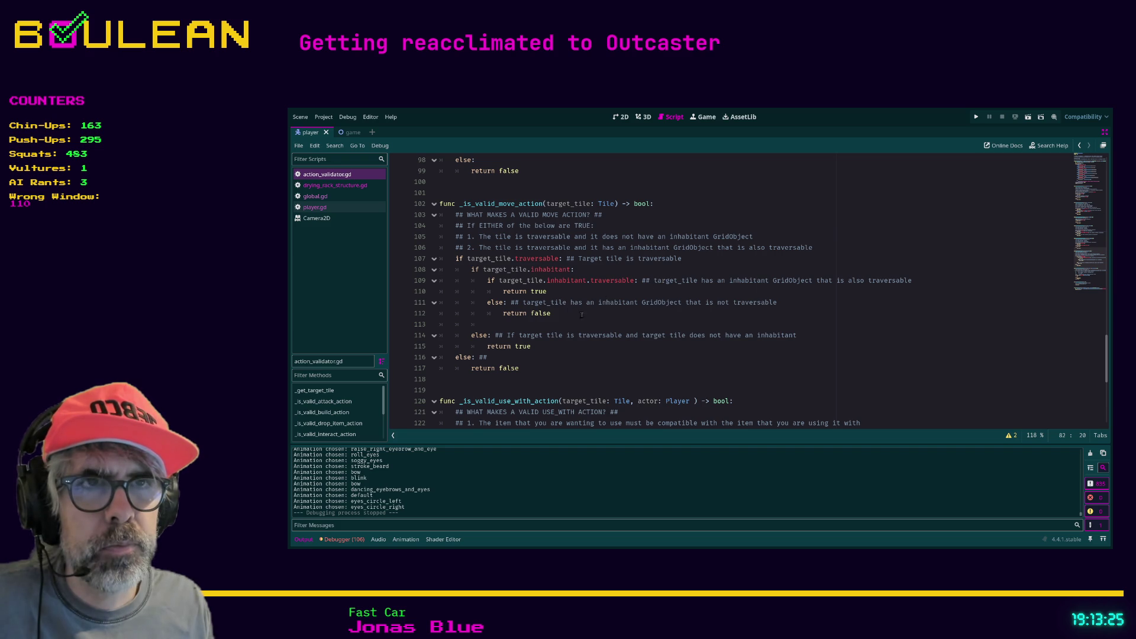
{"action": "scroll", "coordinate": [531, 320], "scroll_direction": "down", "scroll_amount": 3}
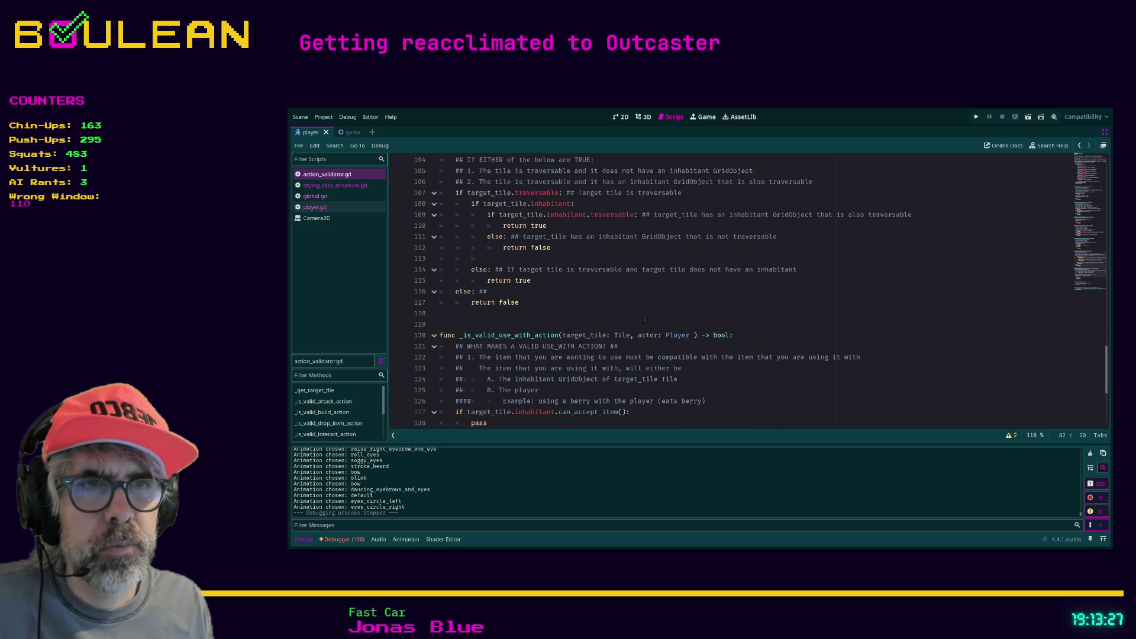
{"action": "scroll", "coordinate": [642, 322], "scroll_direction": "down", "scroll_amount": 2}
{"action": "scroll", "coordinate": [642, 322], "scroll_direction": "down", "scroll_amount": 1}
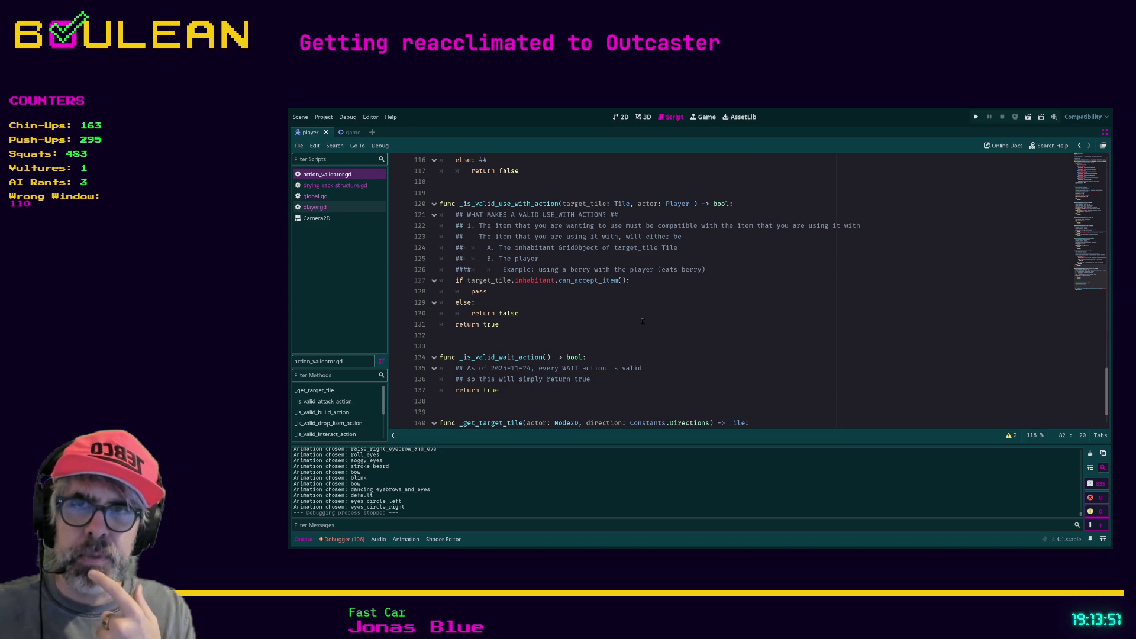
{"action": "scroll", "coordinate": [640, 318], "scroll_direction": "down", "scroll_amount": 1}
{"action": "left_click", "coordinate": [522, 281]}
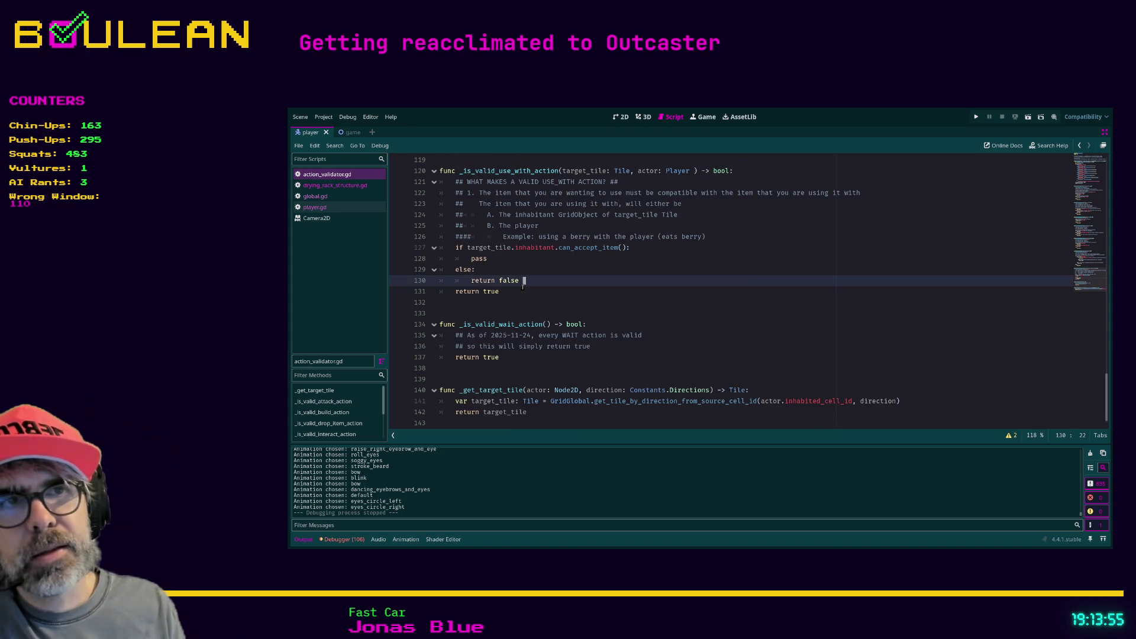
{"action": "left_click", "coordinate": [526, 299]}
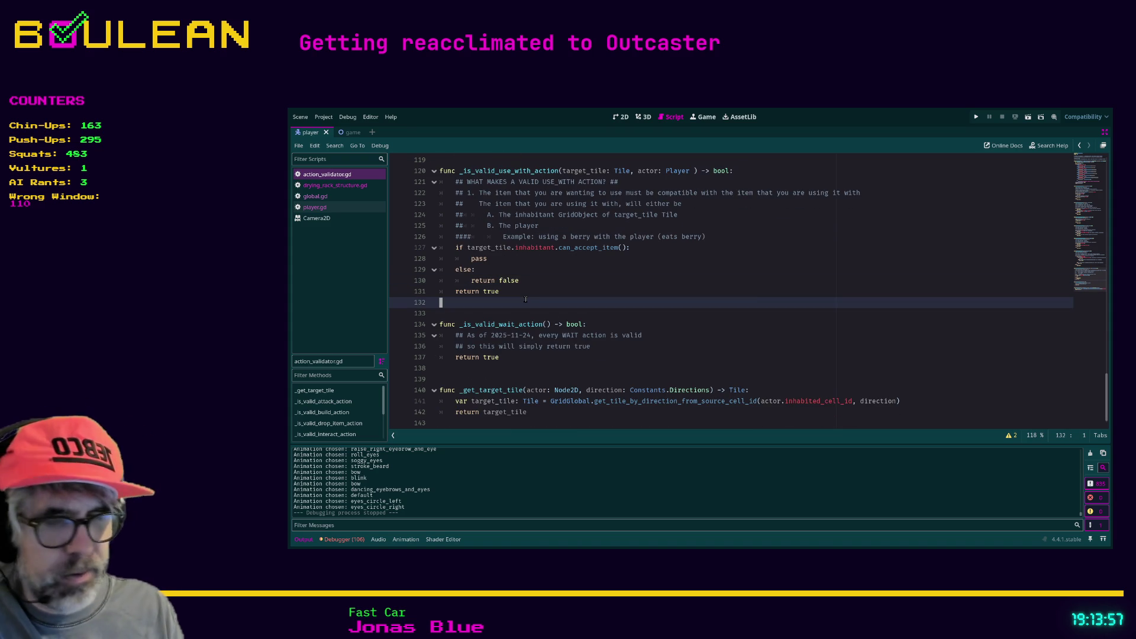
{"action": "key", "text": "Down"}
{"action": "key", "text": "Down"}
{"action": "key", "text": "Down"}
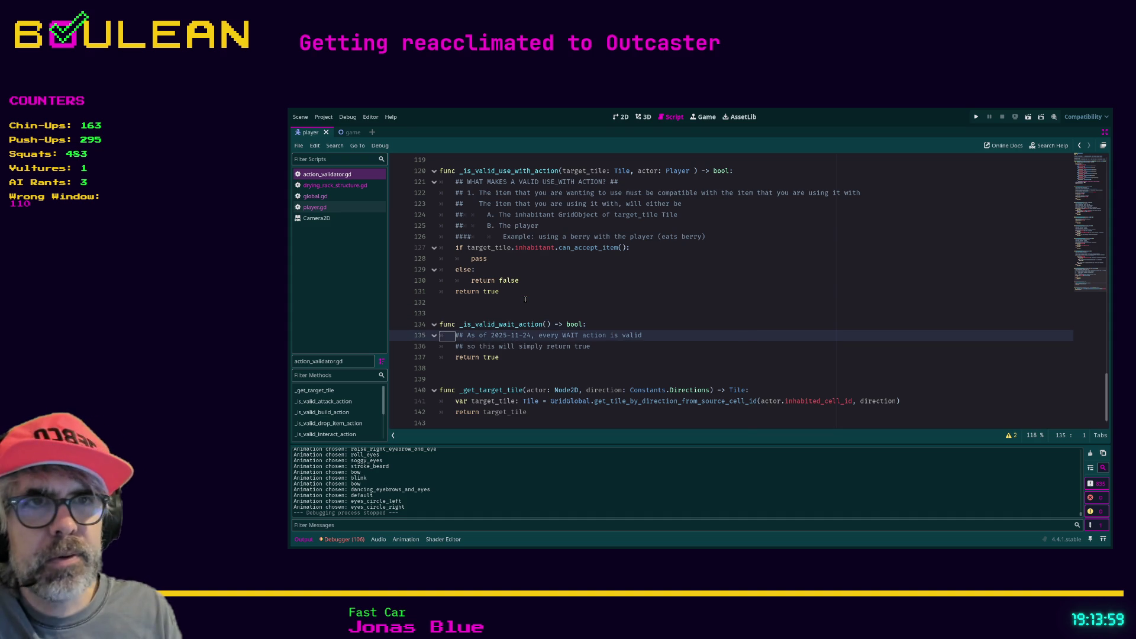
{"action": "key", "text": "Down"}
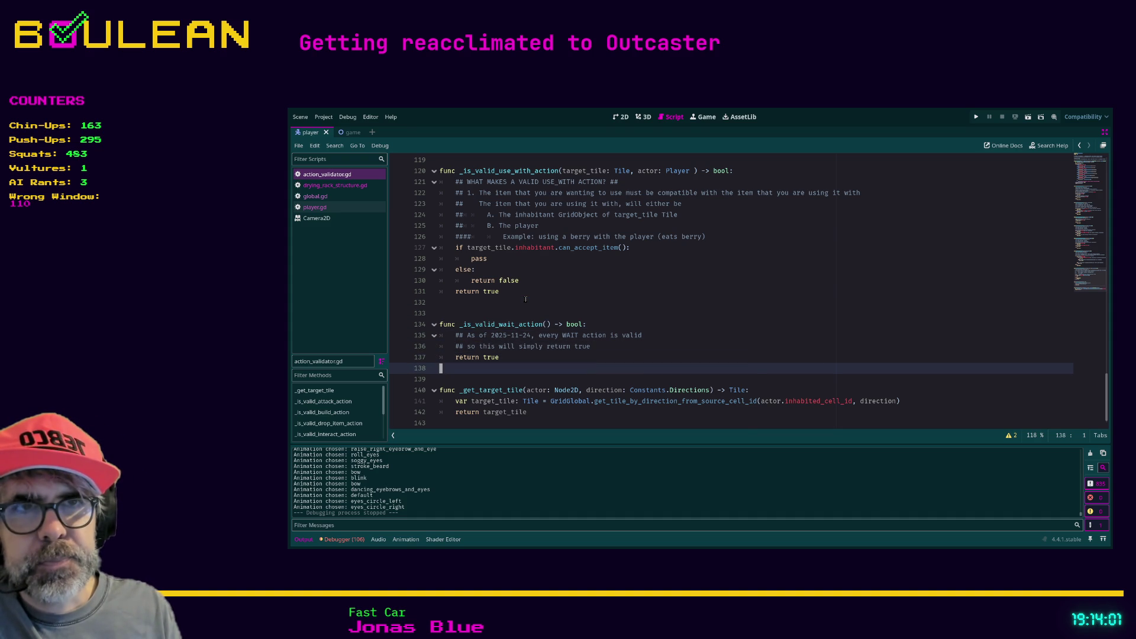
{"action": "key", "text": "Down"}
{"action": "key", "text": "Down"}
{"action": "key", "text": "Up"}
{"action": "key", "text": "Up"}
{"action": "key", "text": "Up"}
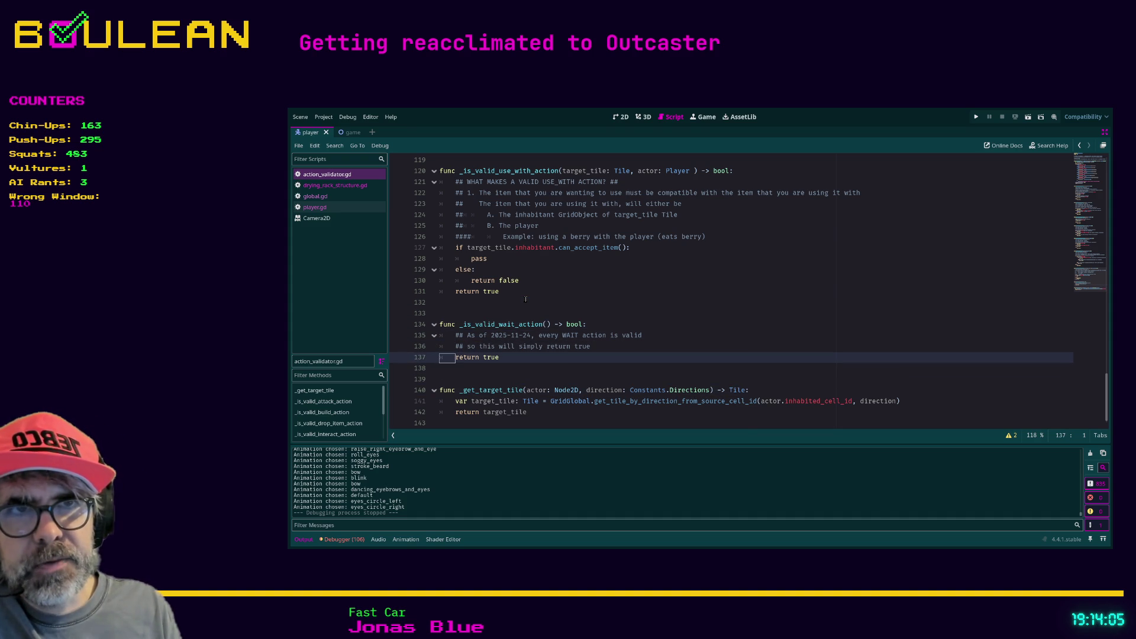
{"action": "key", "text": "Down"}
{"action": "key", "text": "Up"}
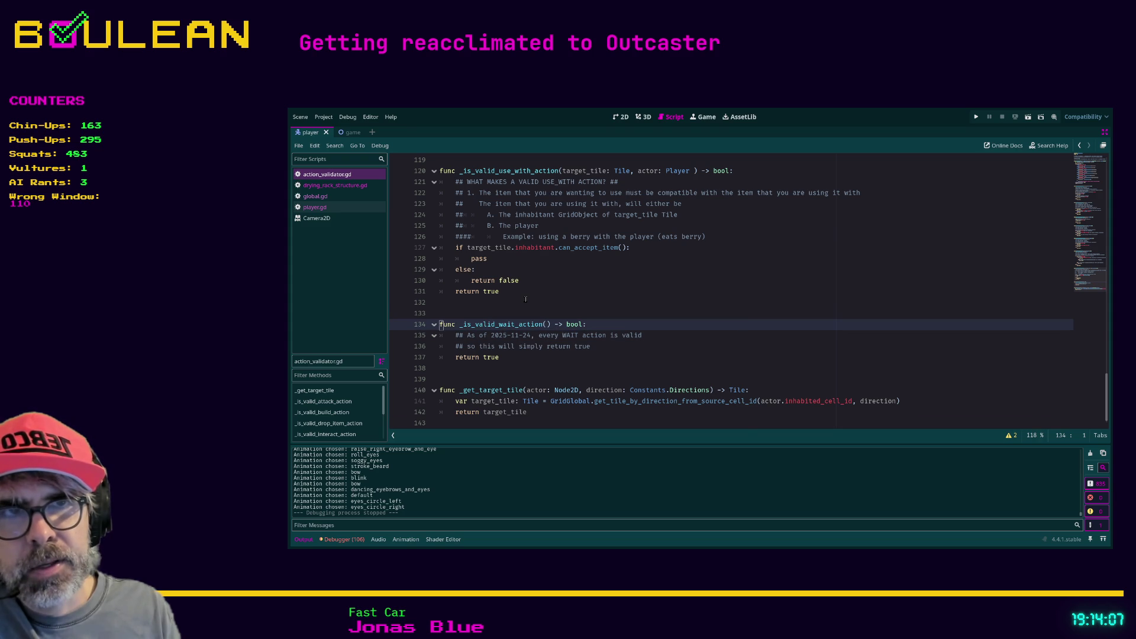
{"action": "key", "text": "Down"}
{"action": "key", "text": "Up"}
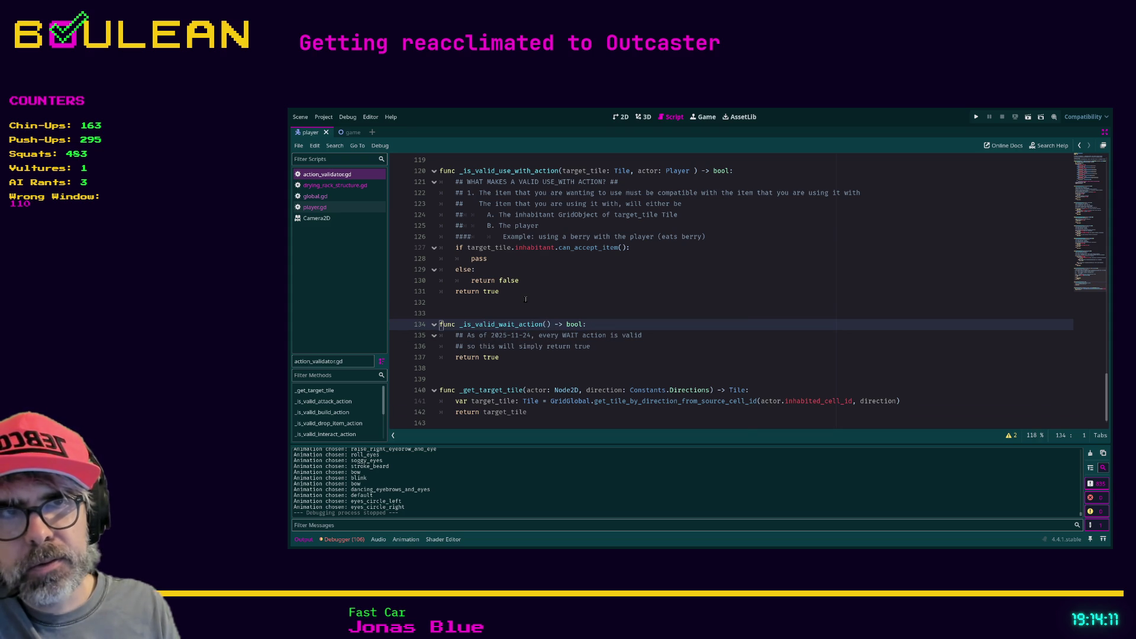
{"action": "key", "text": "Down"}
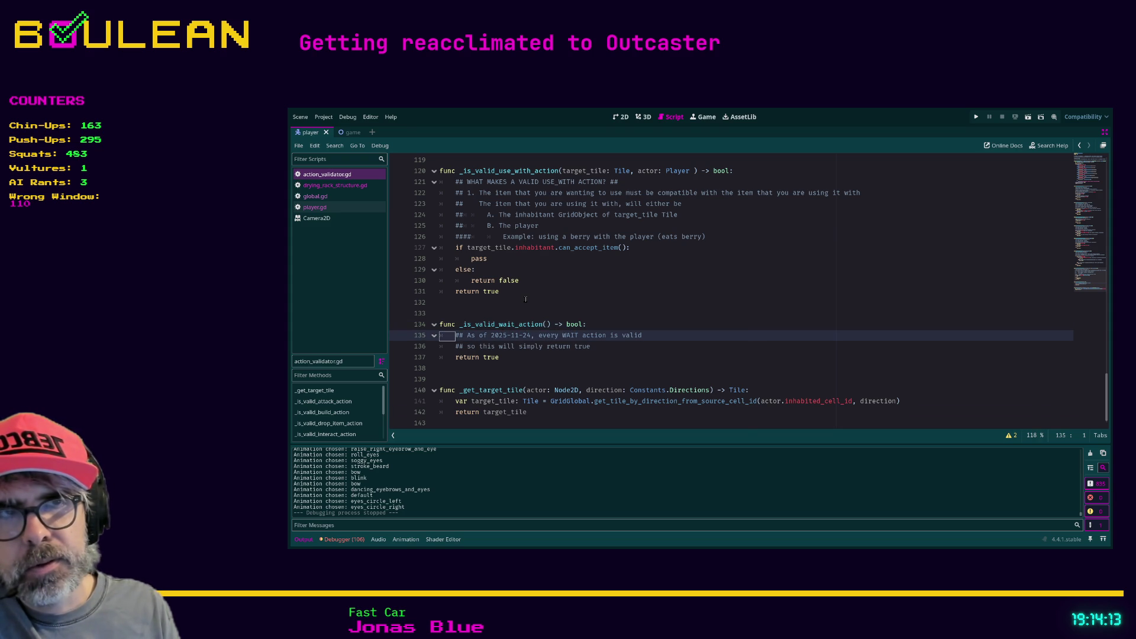
{"action": "key", "text": "Down"}
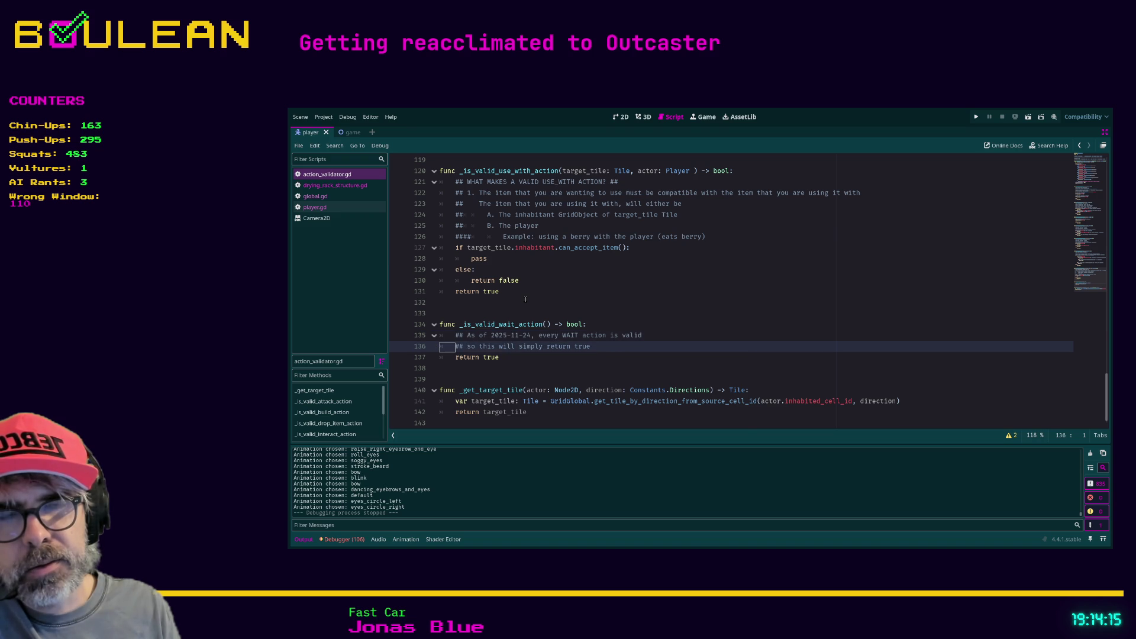
{"action": "key", "text": "Down"}
{"action": "key", "text": "Down"}
{"action": "key", "text": "Down"}
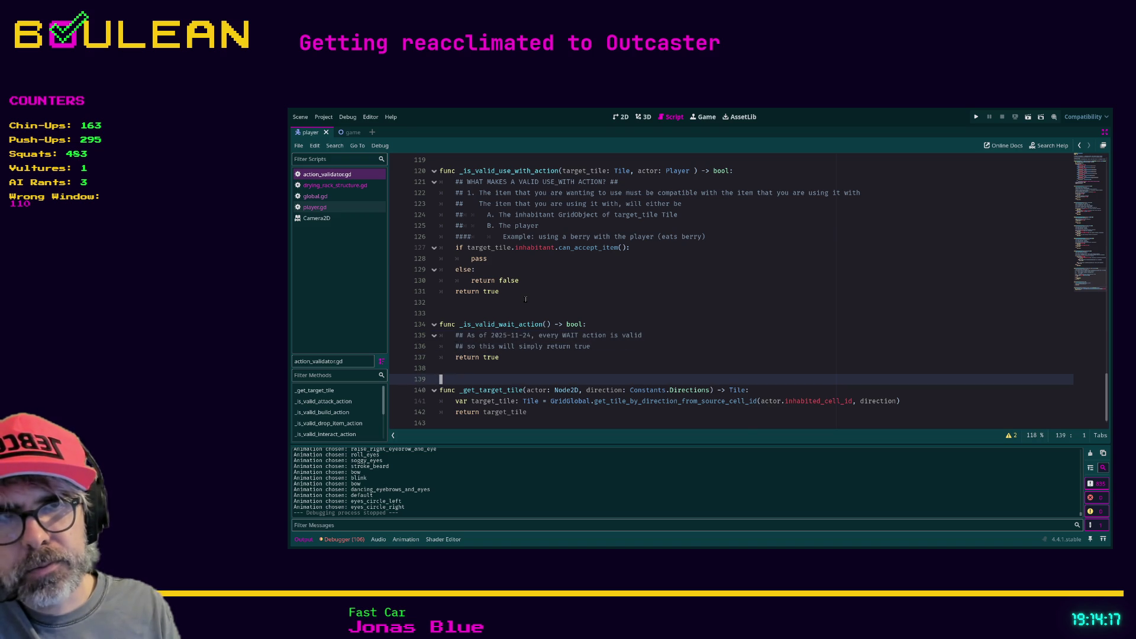
{"action": "key", "text": "Down"}
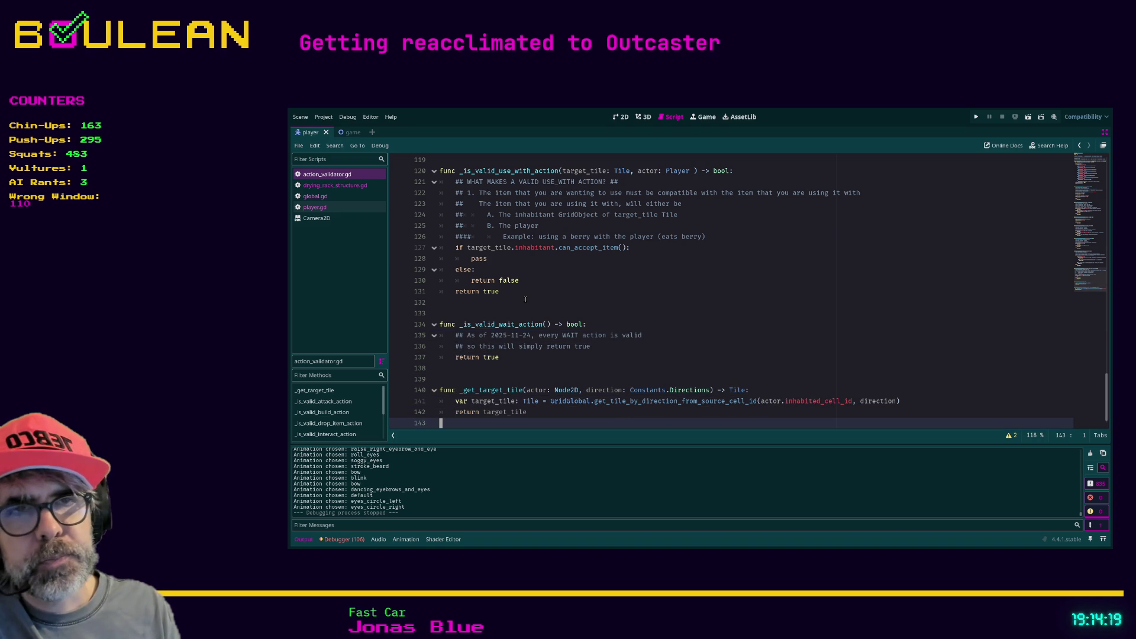
{"action": "key", "text": "Up"}
{"action": "key", "text": "Up"}
{"action": "key", "text": "Up"}
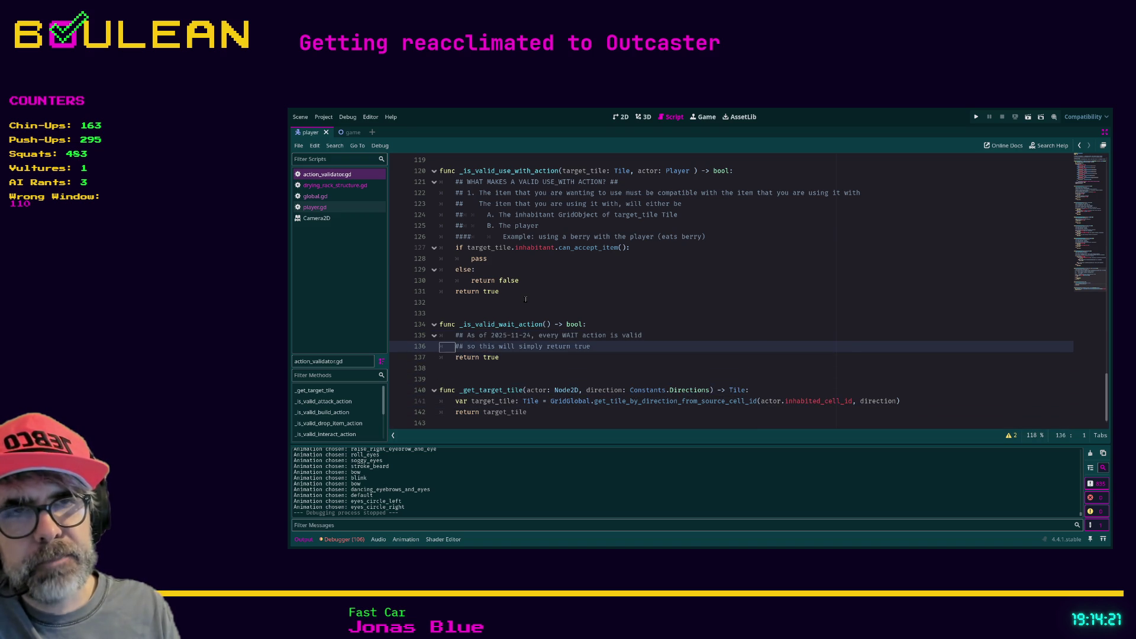
{"action": "key", "text": "Down"}
{"action": "key", "text": "Down"}
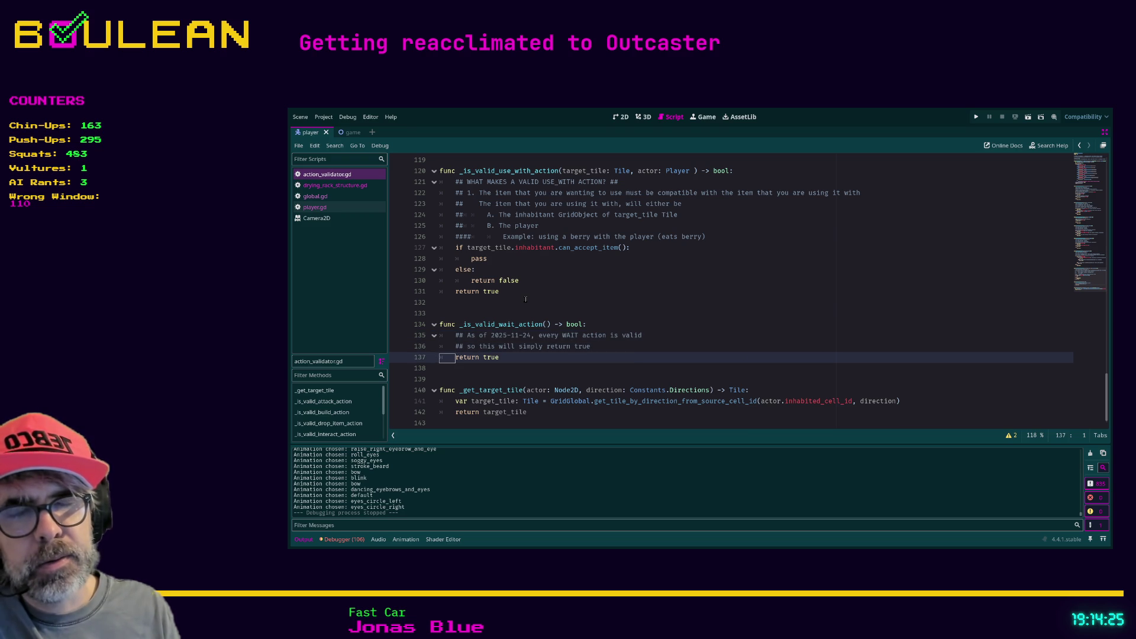
{"action": "key", "text": "Up"}
{"action": "key", "text": "Up"}
{"action": "key", "text": "Up"}
{"action": "key", "text": "Up"}
{"action": "key", "text": "Up"}
{"action": "key", "text": "Up"}
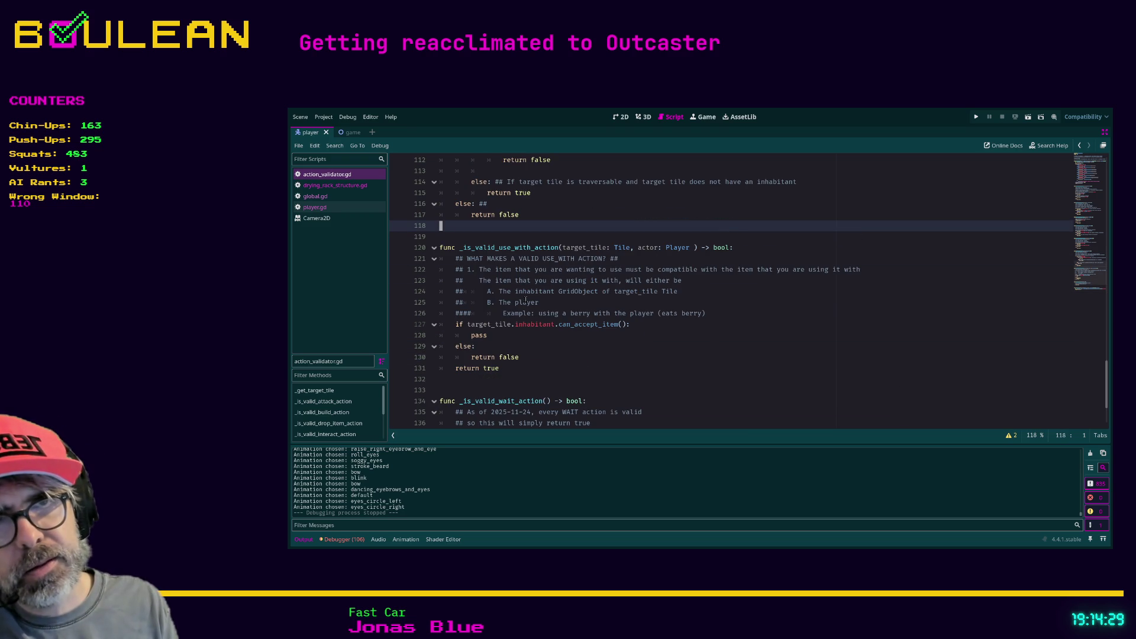
{"action": "key", "text": "Down"}
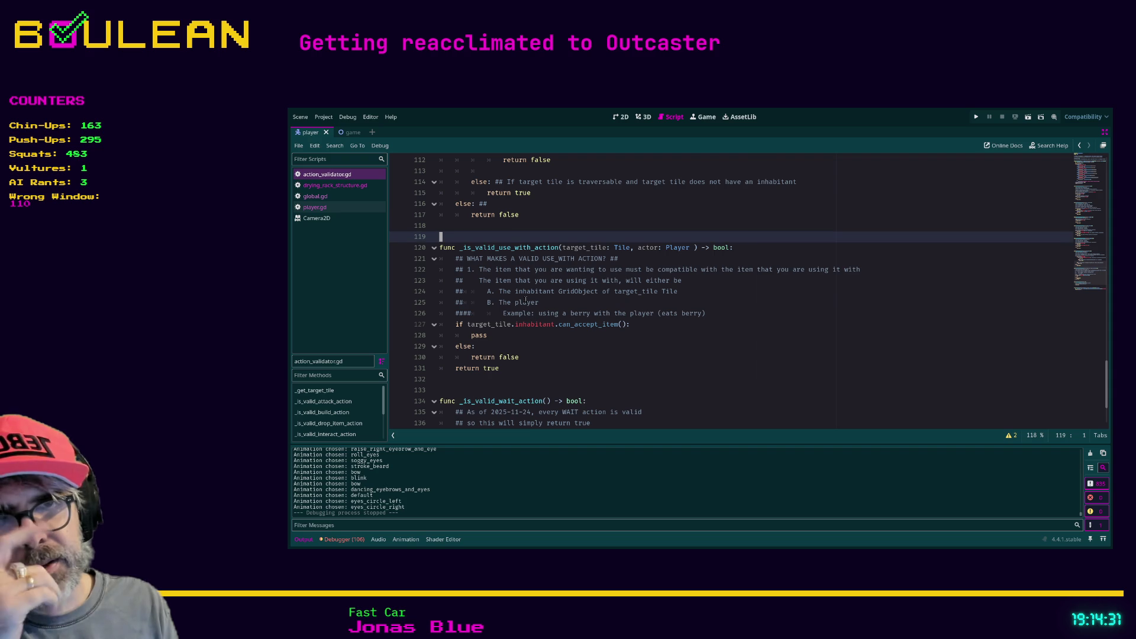
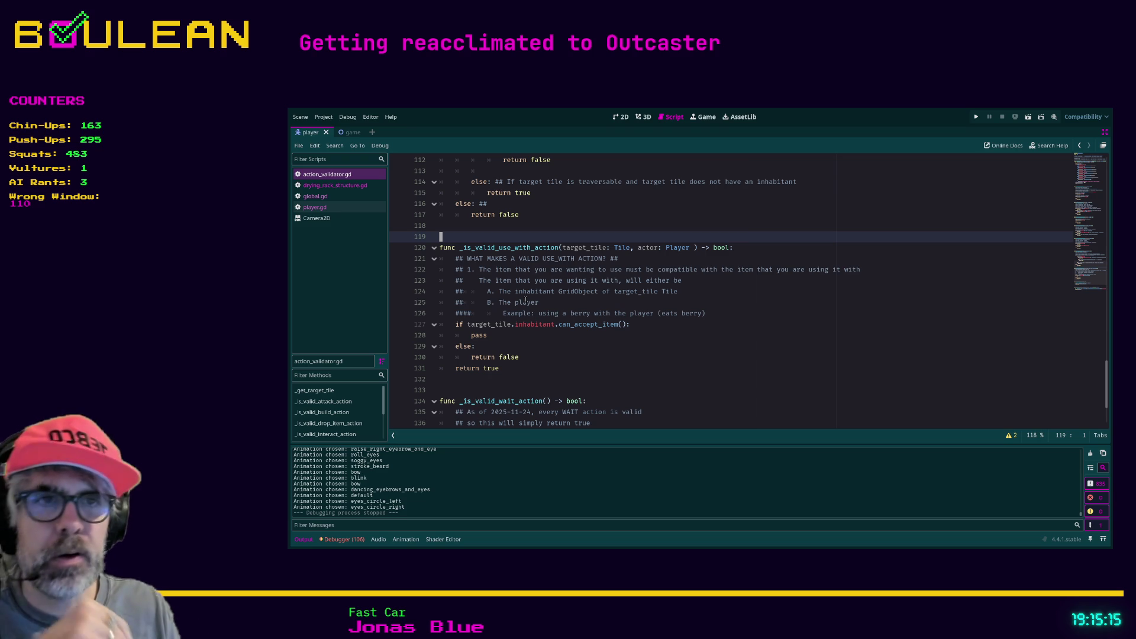
Move up through the move and investigate validation functions to the interact function
{"action": "key", "text": "Up"}
{"action": "key", "text": "Up"}
{"action": "key", "text": "Up"}
{"action": "scroll", "coordinate": [525, 300], "scroll_direction": "up", "scroll_amount": 3}
{"action": "key", "text": "Up"}
{"action": "key", "text": "Up"}
{"action": "key", "text": "Up"}
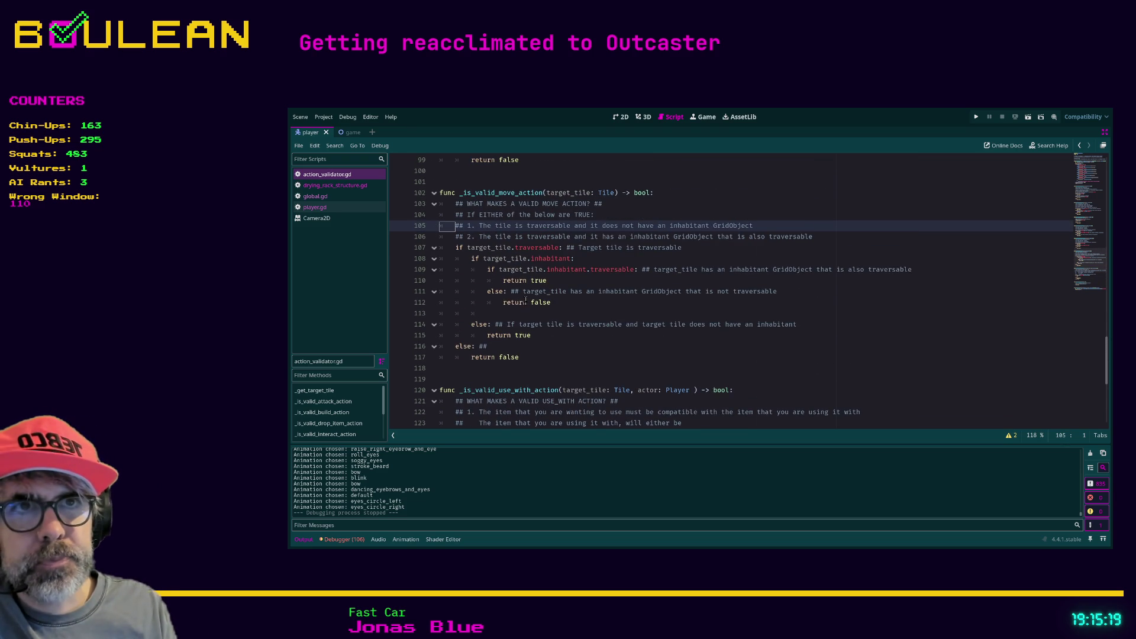
{"action": "key", "text": "Up"}
{"action": "key", "text": "Up"}
{"action": "key", "text": "Up"}
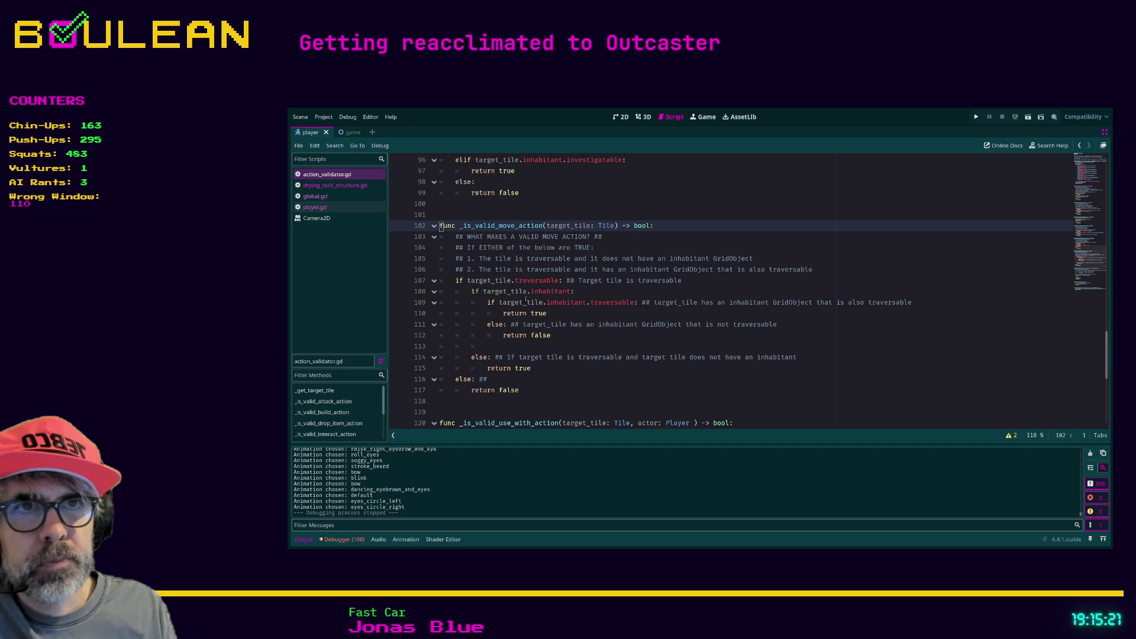
{"action": "key", "text": "Up"}
{"action": "key", "text": "Up"}
{"action": "key", "text": "Up"}
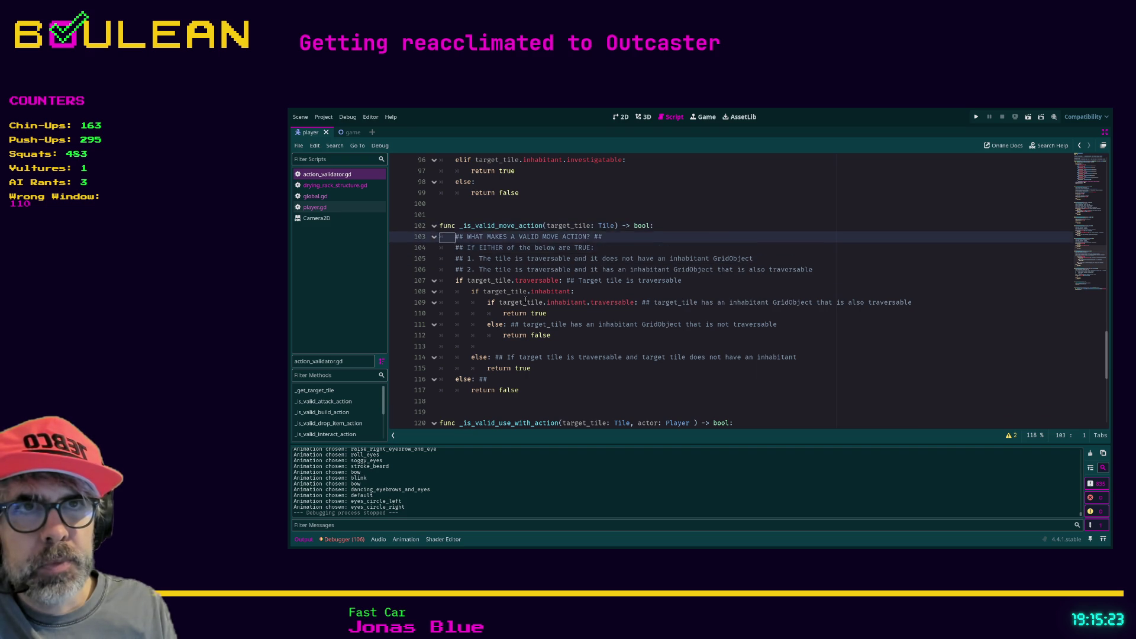
{"action": "key", "text": "Up"}
{"action": "key", "text": "Up"}
{"action": "key", "text": "Up"}
{"action": "key", "text": "Up"}
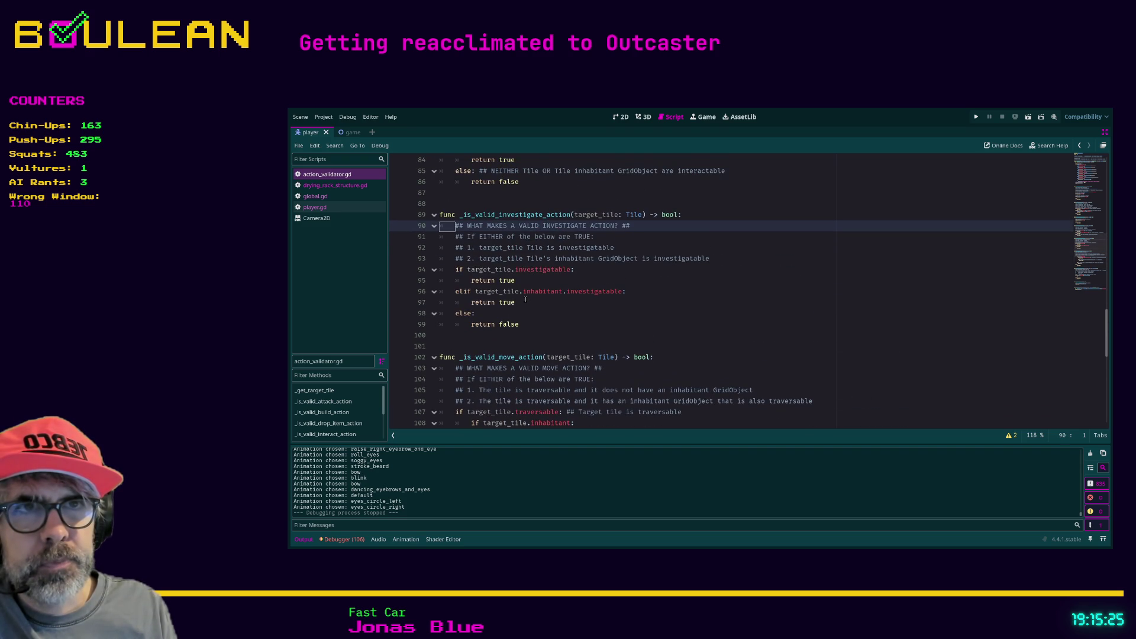
{"action": "key", "text": "Up"}
{"action": "key", "text": "Up"}
{"action": "key", "text": "Up"}
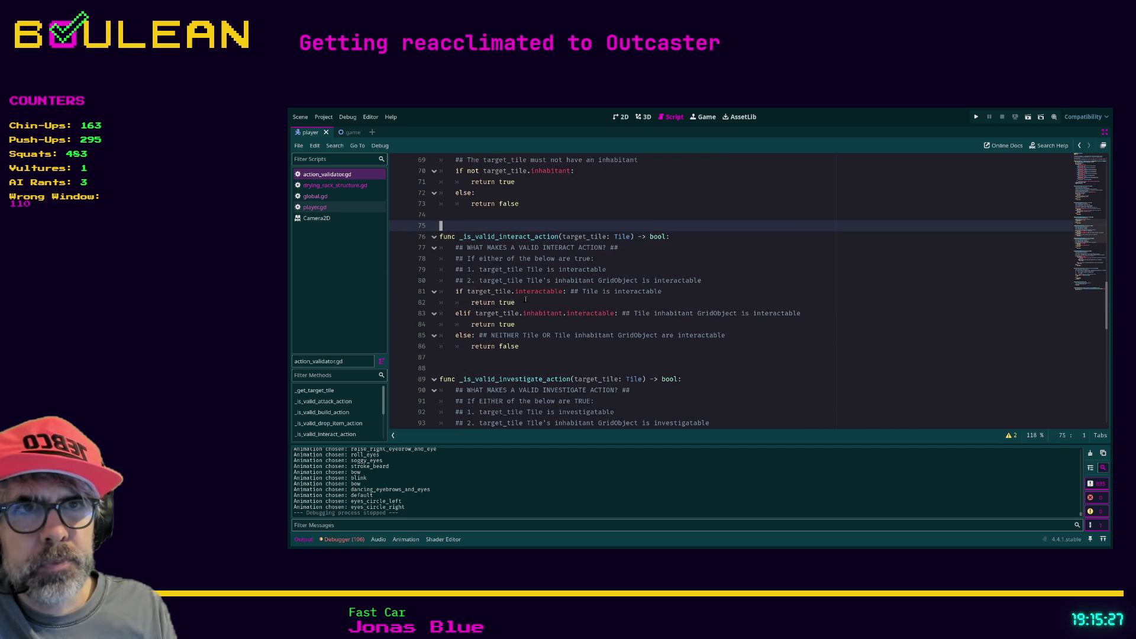
Review _is_valid_drop_item_action's inhabitant check and else branch, glancing toward the build checks
{"action": "key", "text": "Down"}
{"action": "key", "text": "Down"}
{"action": "key", "text": "Down"}
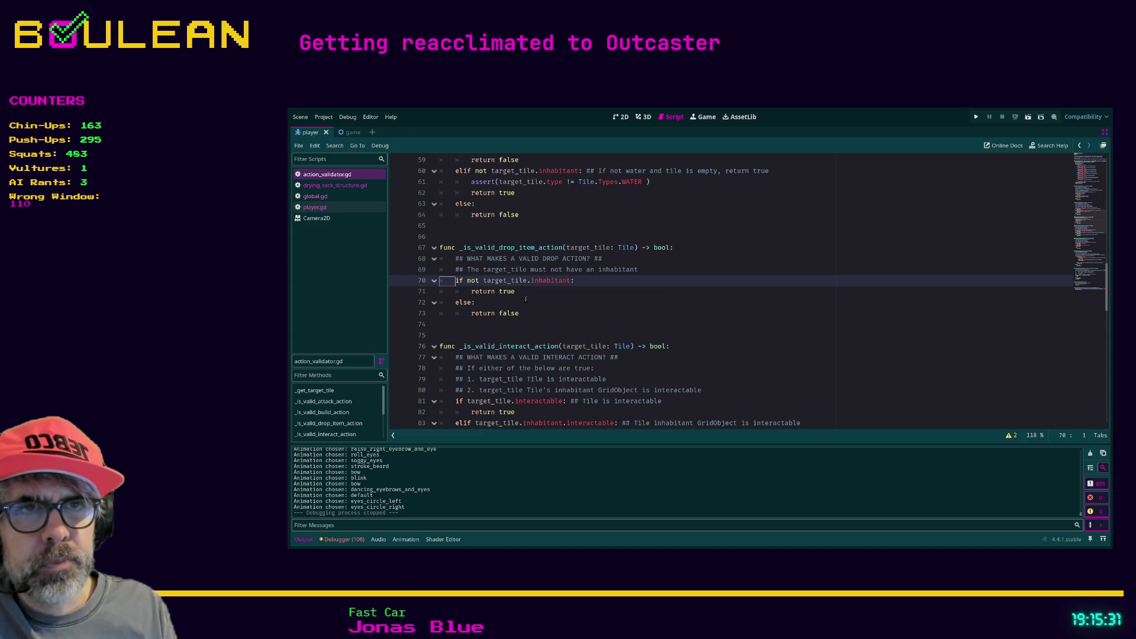
{"action": "key", "text": "Down"}
{"action": "key", "text": "Down"}
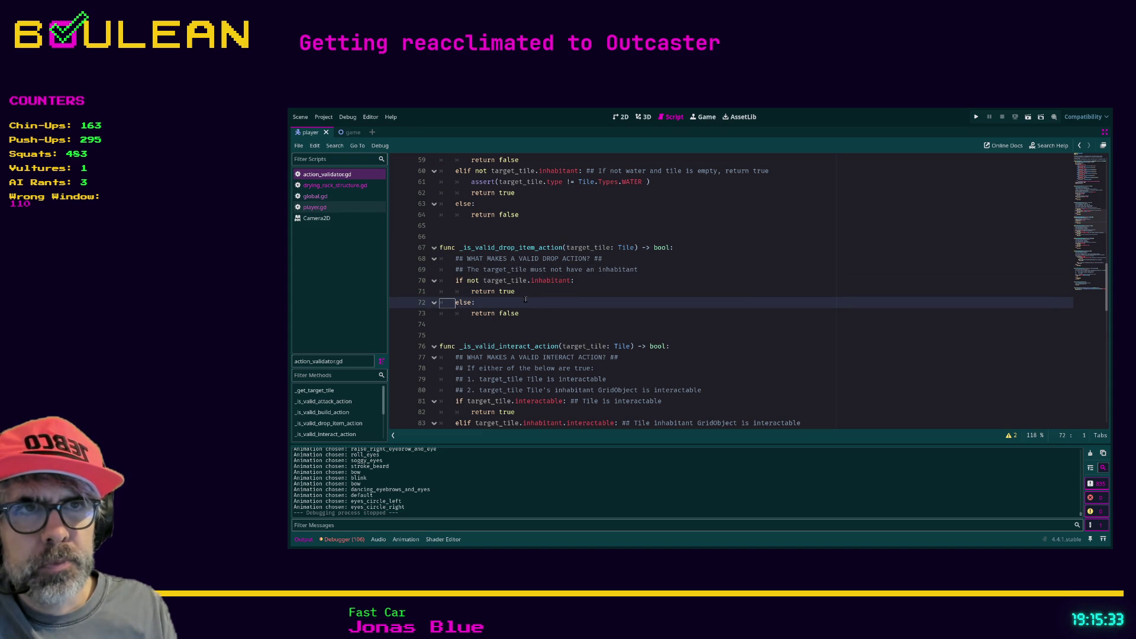
{"action": "key", "text": "Up"}
{"action": "key", "text": "Up"}
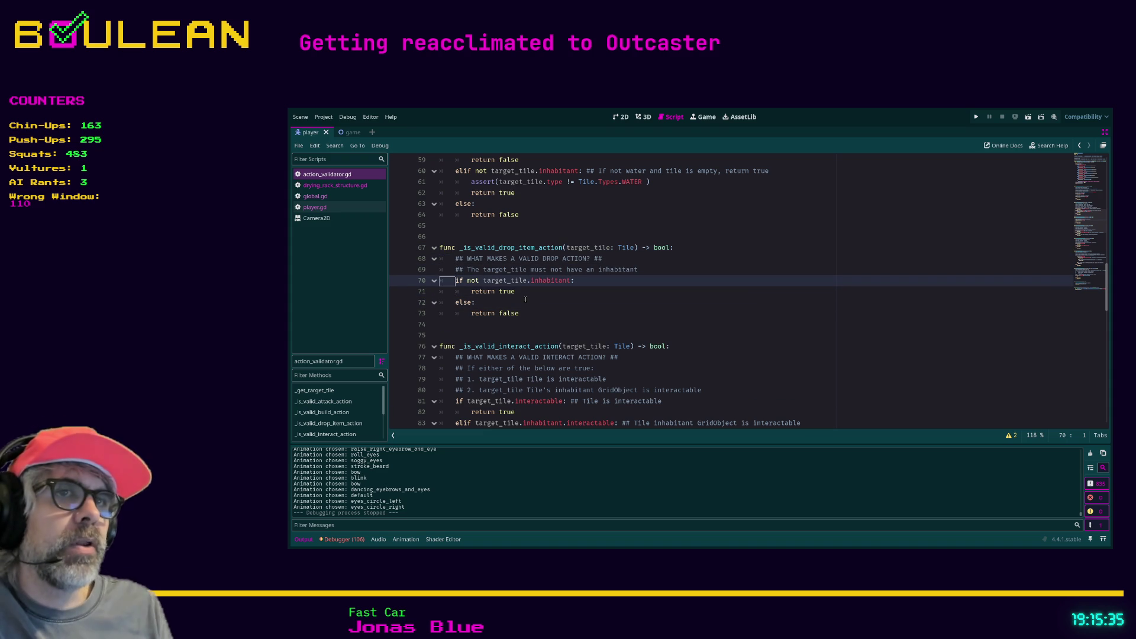
{"action": "key", "text": "Down"}
{"action": "key", "text": "Up"}
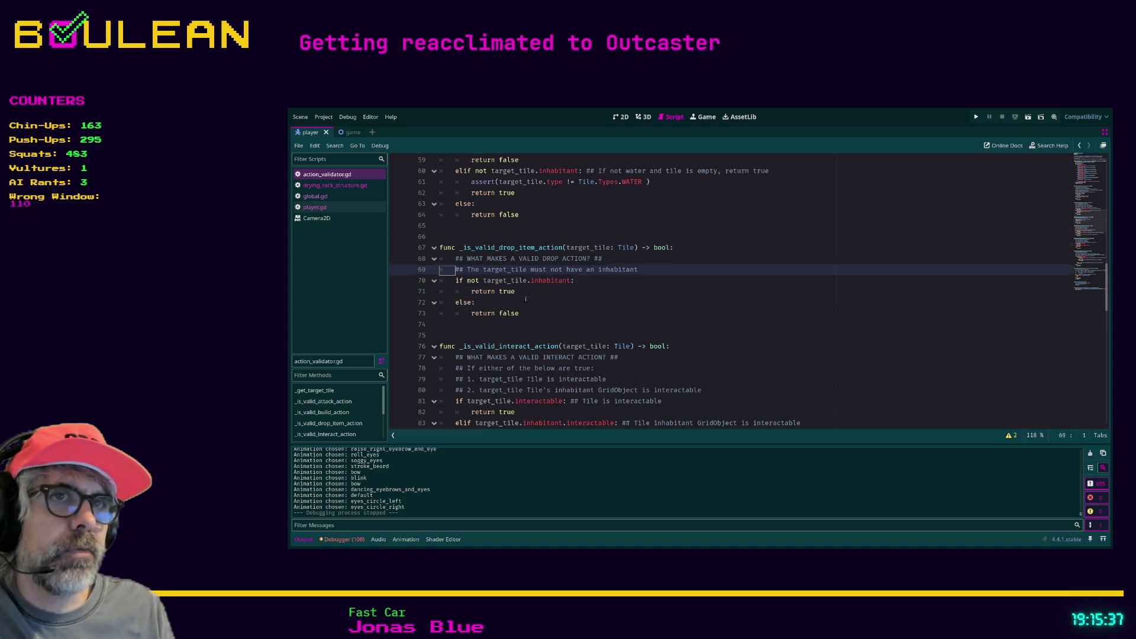
{"action": "key", "text": "Up"}
{"action": "key", "text": "Up"}
{"action": "key", "text": "Up"}
{"action": "key", "text": "Down"}
{"action": "key", "text": "Down"}
{"action": "key", "text": "Down"}
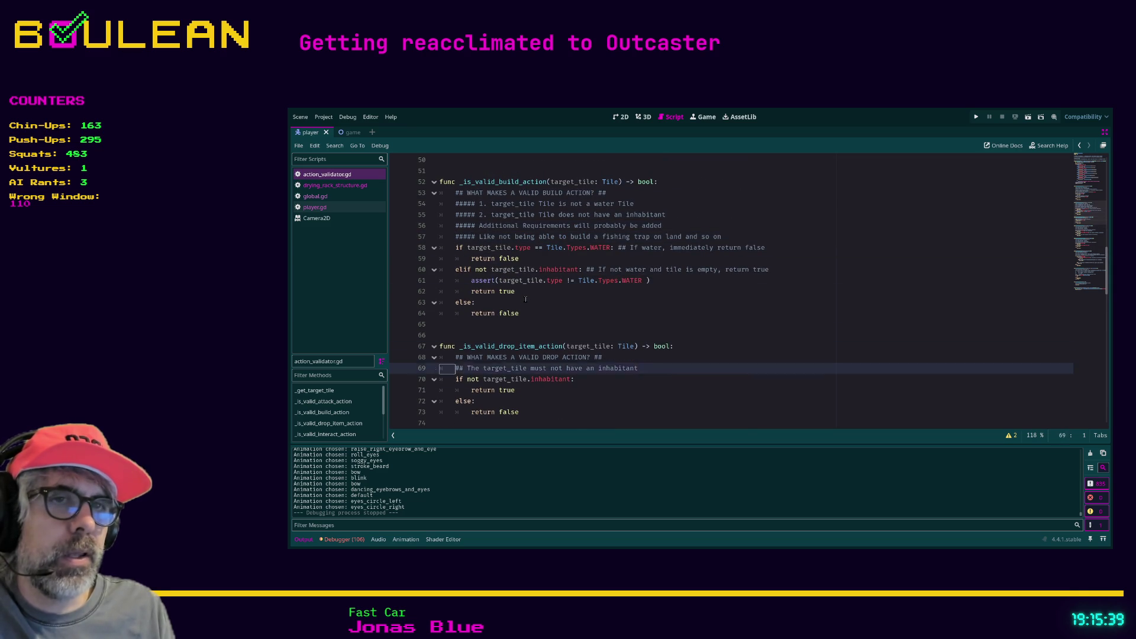
{"action": "key", "text": "Up"}
{"action": "key", "text": "Up"}
{"action": "key", "text": "Up"}
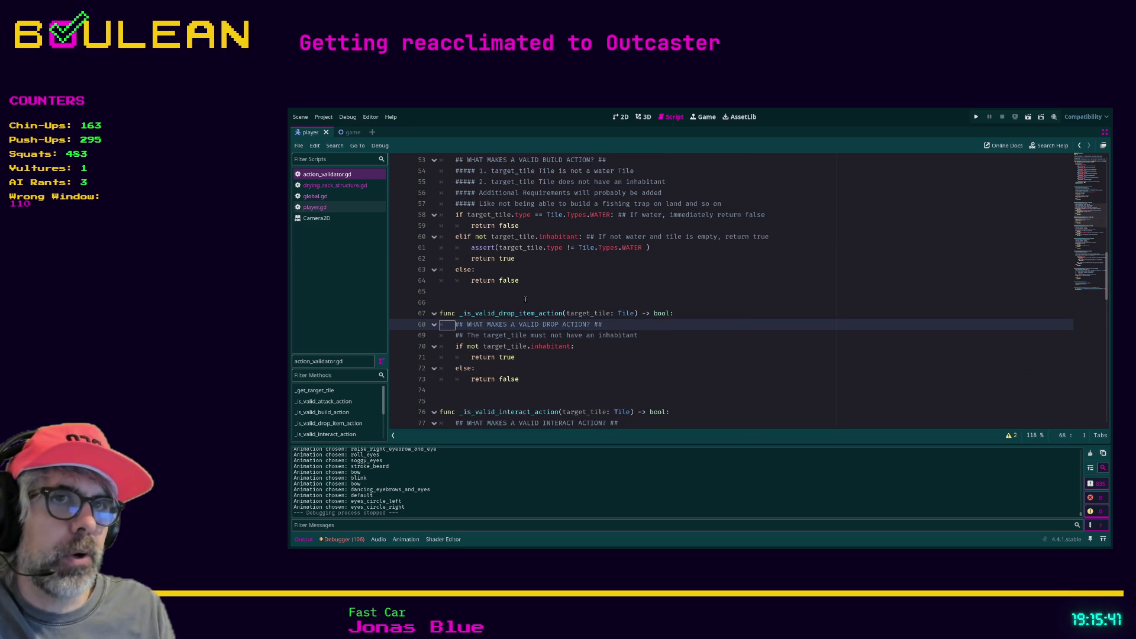
{"action": "key", "text": "Down"}
{"action": "key", "text": "Down"}
{"action": "key", "text": "Down"}
{"action": "key", "text": "Up"}
{"action": "key", "text": "Up"}
{"action": "key", "text": "Up"}
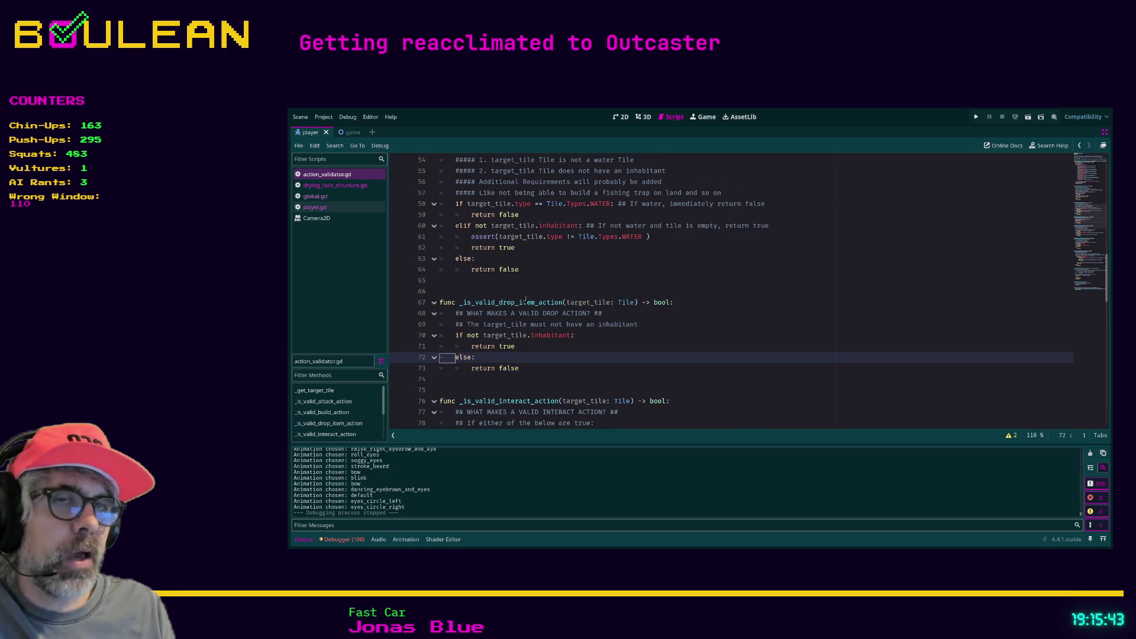
{"action": "key", "text": "Down"}
{"action": "key", "text": "Down"}
{"action": "key", "text": "Down"}
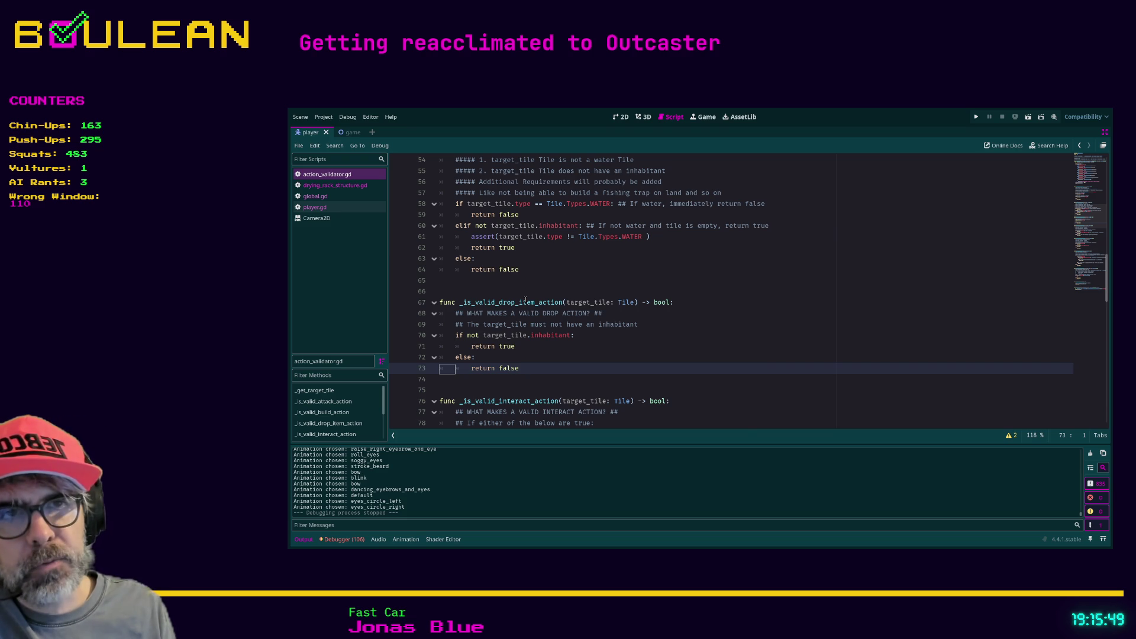
{"action": "key", "text": "Up"}
{"action": "key", "text": "Up"}
{"action": "key", "text": "Up"}
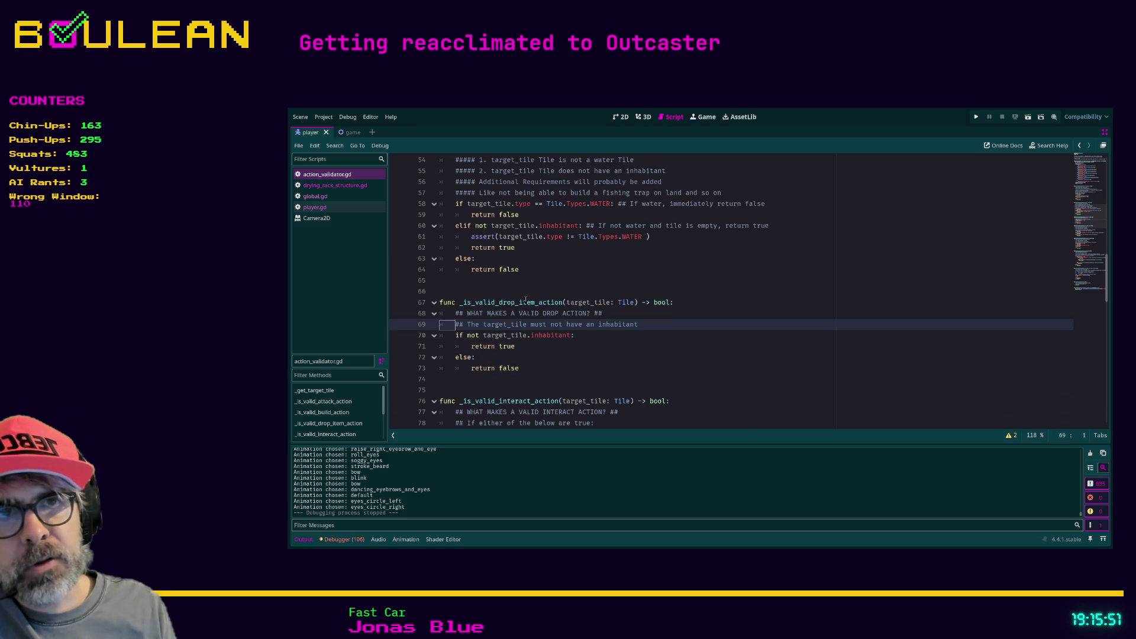
{"action": "key", "text": "Down"}
{"action": "key", "text": "Down"}
{"action": "key", "text": "Down"}
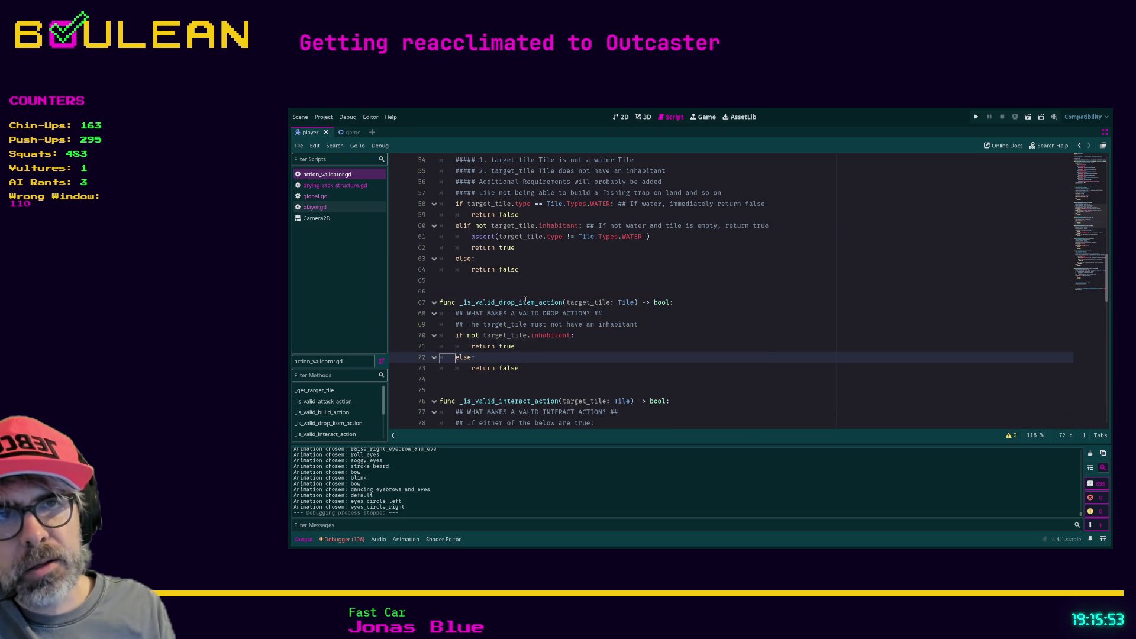
{"action": "key", "text": "Up"}
{"action": "key", "text": "Up"}
{"action": "key", "text": "Up"}
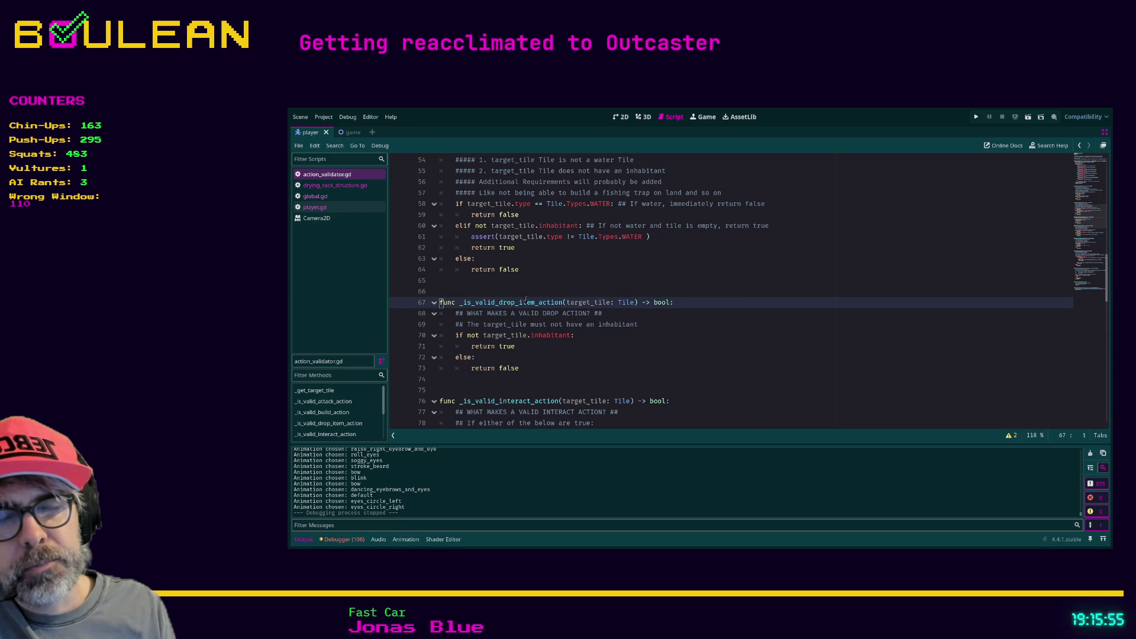
{"action": "key", "text": "Down"}
{"action": "key", "text": "Down"}
{"action": "key", "text": "Down"}
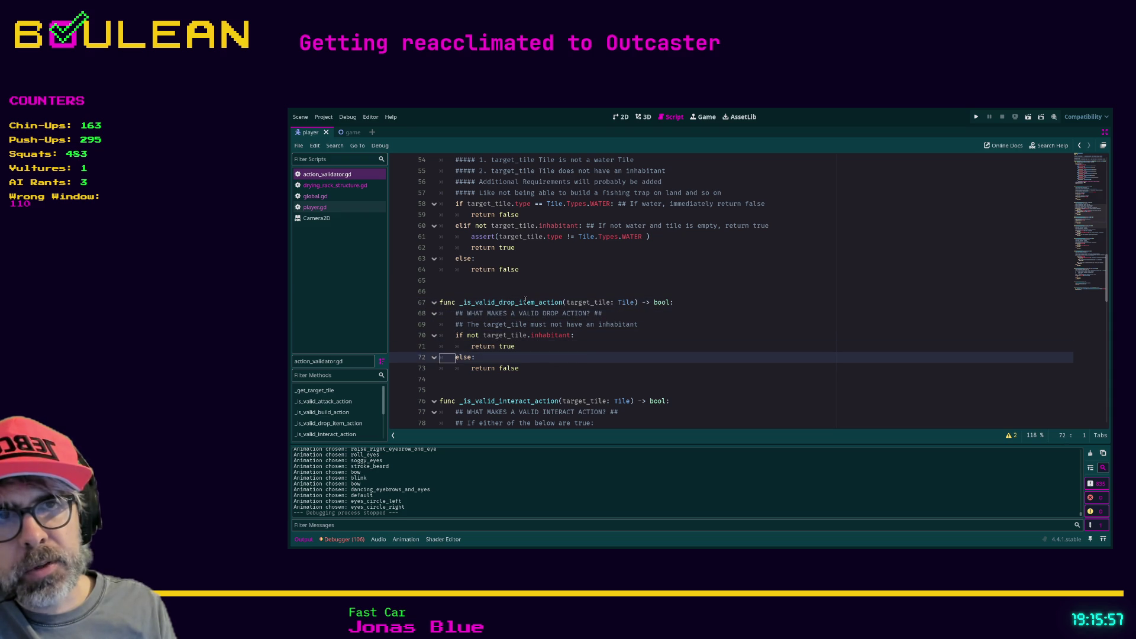
{"action": "key", "text": "Up"}
{"action": "key", "text": "Up"}
{"action": "key", "text": "Up"}
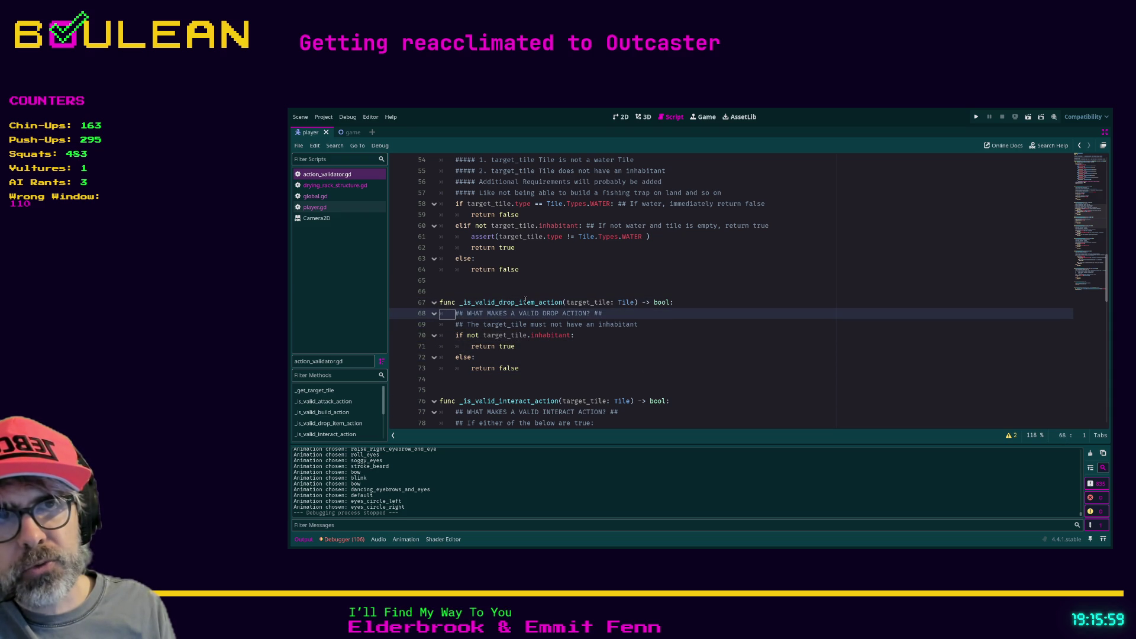
{"action": "key", "text": "Down"}
{"action": "key", "text": "Down"}
{"action": "key", "text": "Down"}
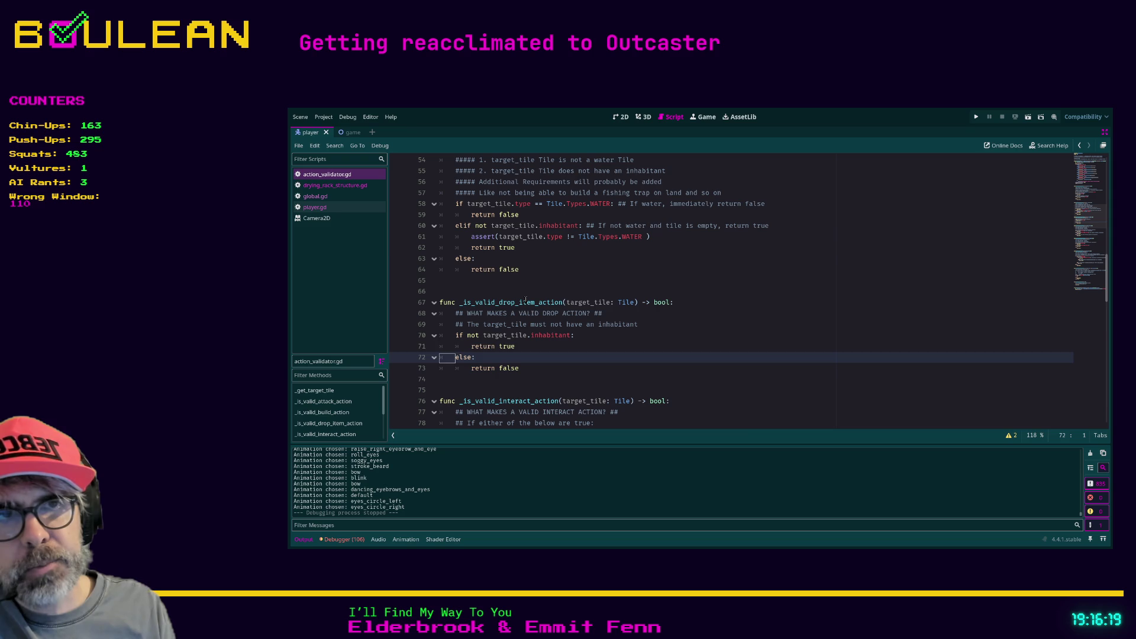
Return past the build and attack validators to line 1 and the class's extends line
{"action": "key", "text": "Up"}
{"action": "key", "text": "Up"}
{"action": "key", "text": "Up"}
{"action": "key", "text": "Up"}
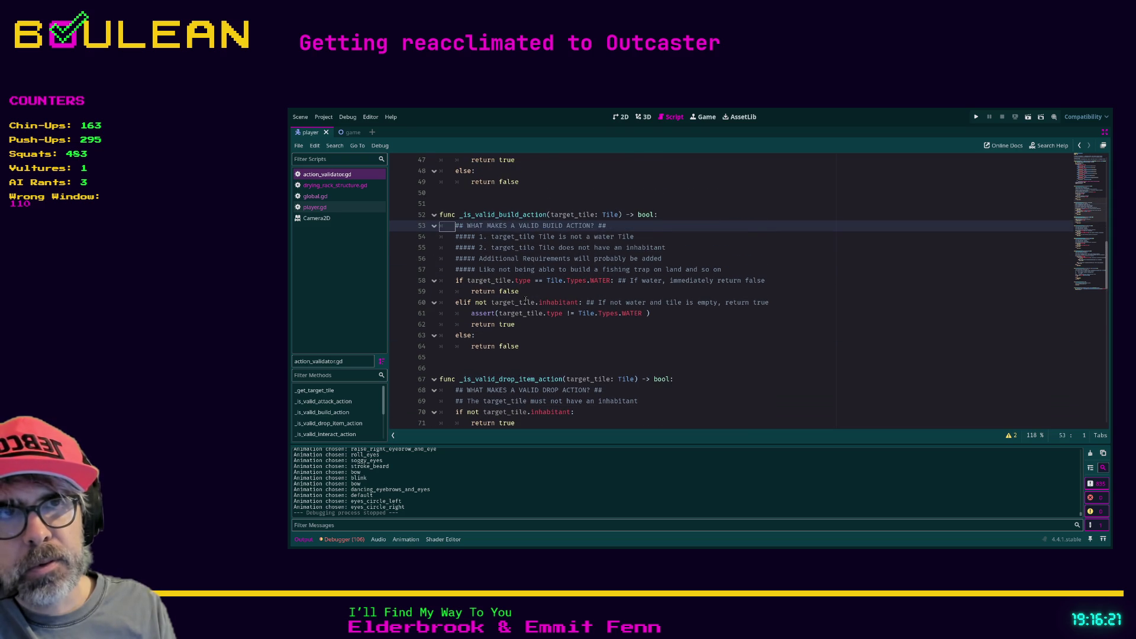
{"action": "key", "text": "Up"}
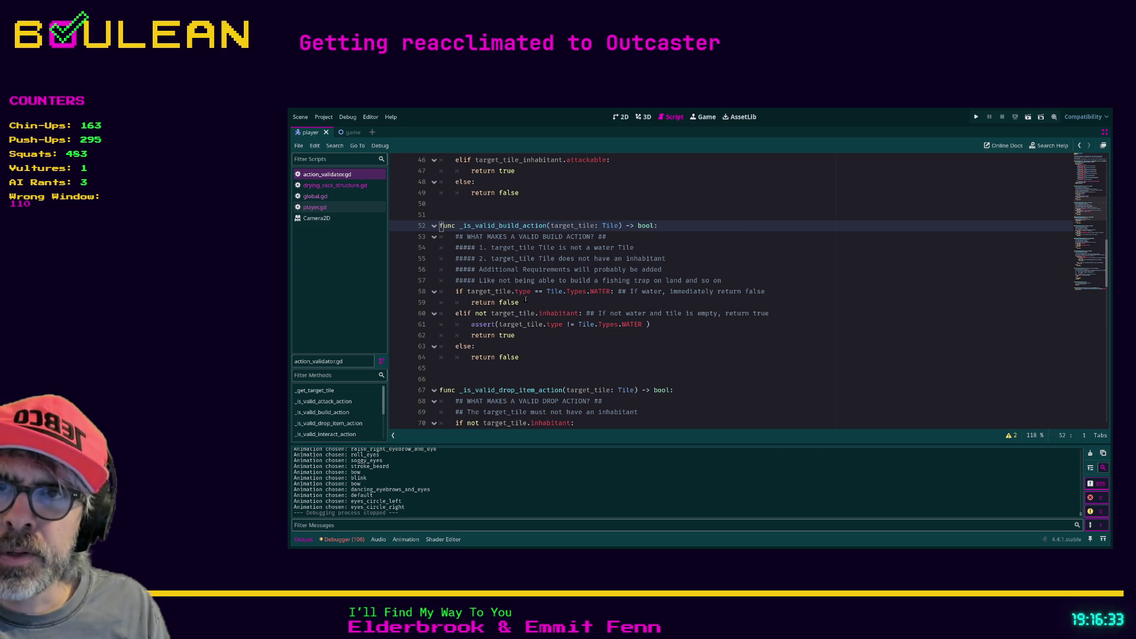
{"action": "key", "text": "Up"}
{"action": "key", "text": "Up"}
{"action": "key", "text": "Up"}
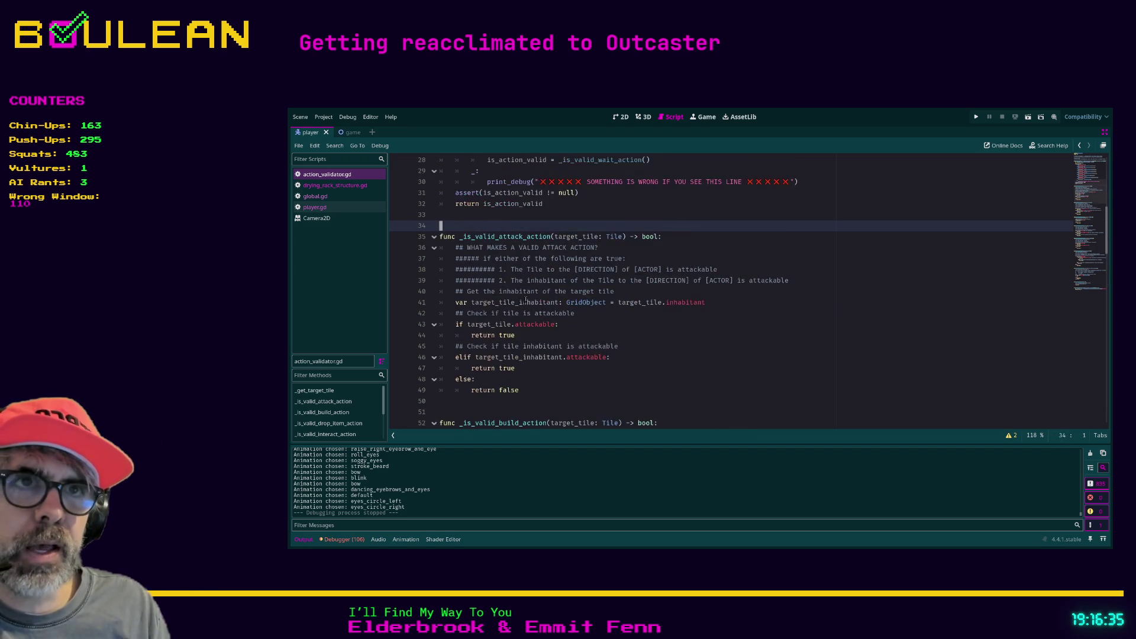
{"action": "key", "text": "Up"}
{"action": "key", "text": "Up"}
{"action": "key", "text": "Up"}
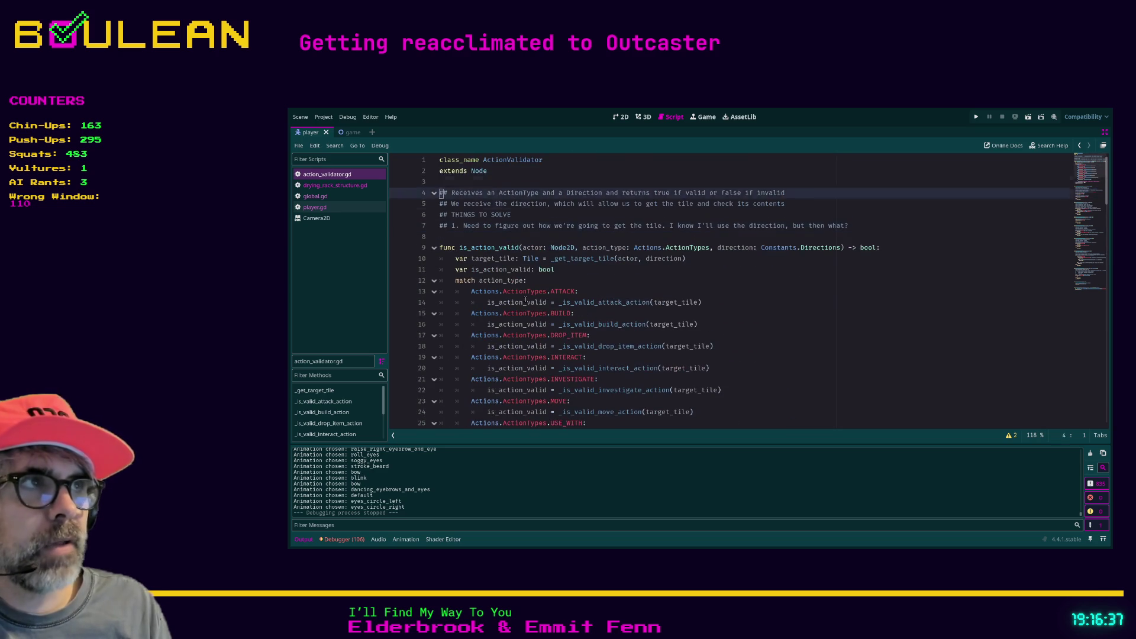
{"action": "key", "text": "Down"}
Walk down from the match fallback through _is_valid_attack_action's inhabitant lookup to its end
{"action": "key", "text": "Down"}
{"action": "key", "text": "Down"}
{"action": "key", "text": "Down"}
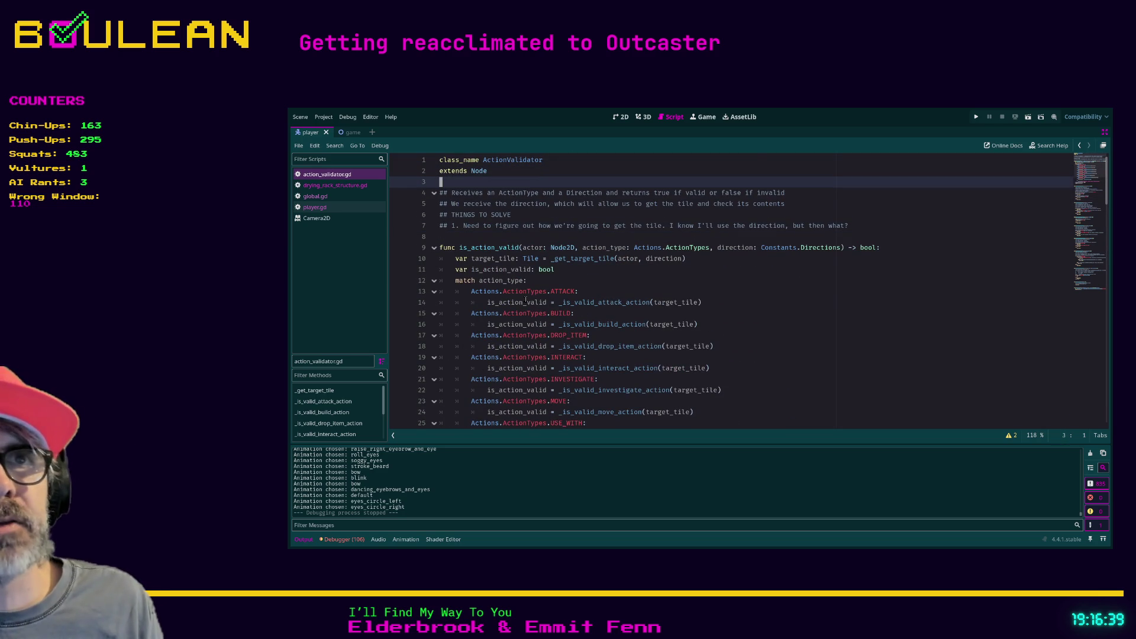
{"action": "key", "text": "Down"}
{"action": "key", "text": "Down"}
{"action": "key", "text": "Down"}
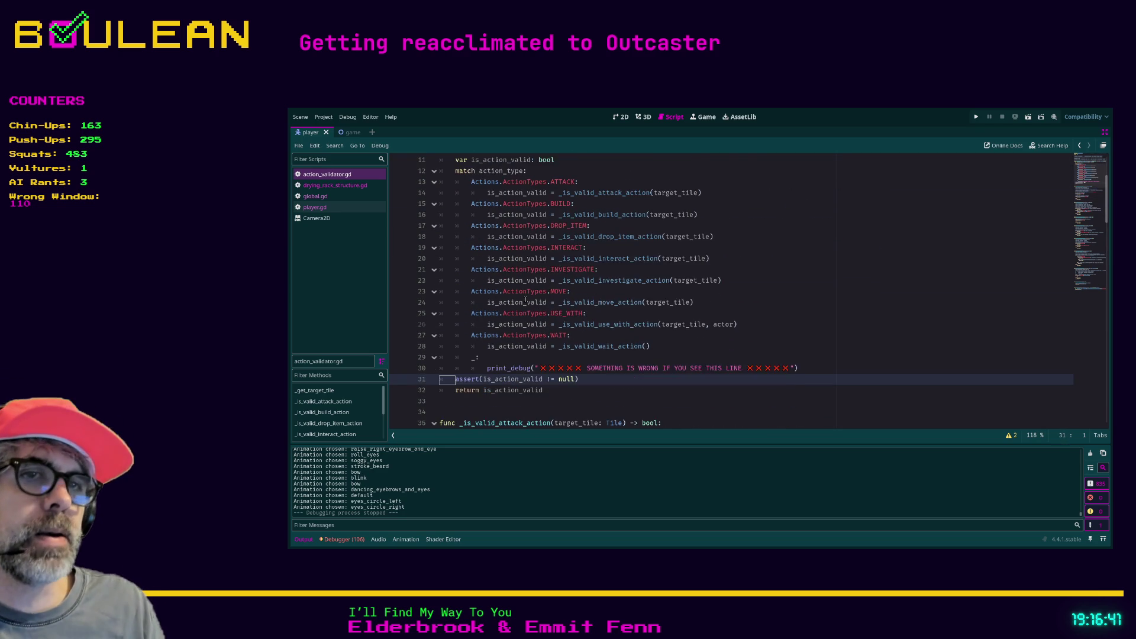
{"action": "key", "text": "Down"}
{"action": "key", "text": "Down"}
{"action": "key", "text": "Down"}
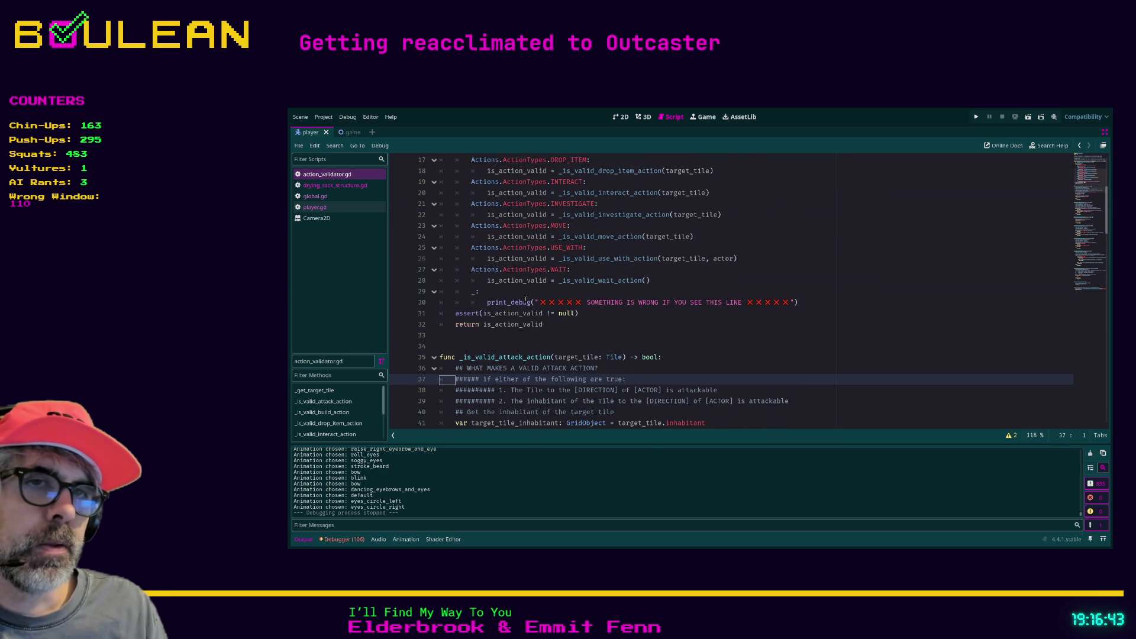
{"action": "key", "text": "Down"}
{"action": "key", "text": "Down"}
{"action": "key", "text": "Down"}
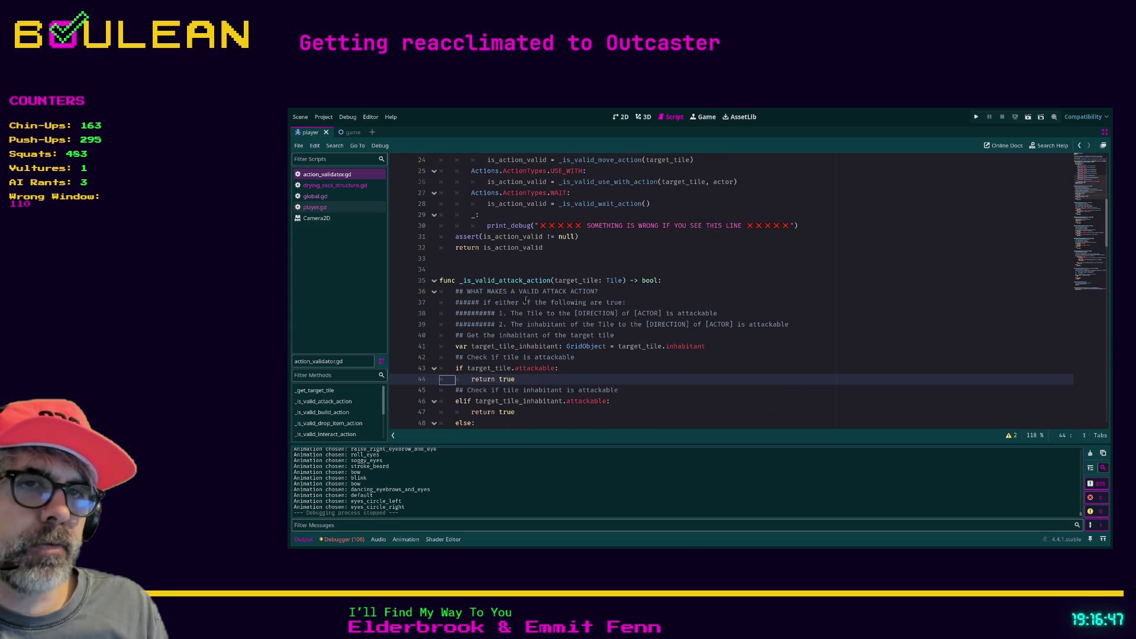
{"action": "key", "text": "Down"}
{"action": "key", "text": "Down"}
{"action": "key", "text": "Down"}
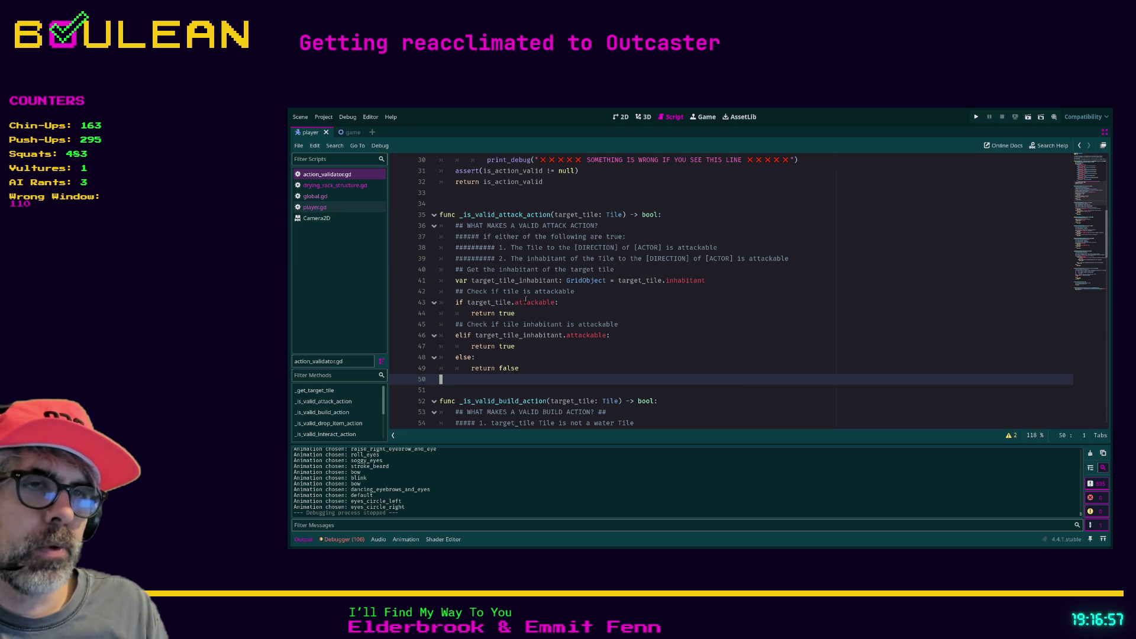
{"action": "key", "text": "Down"}
{"action": "key", "text": "Down"}
{"action": "key", "text": "Down"}
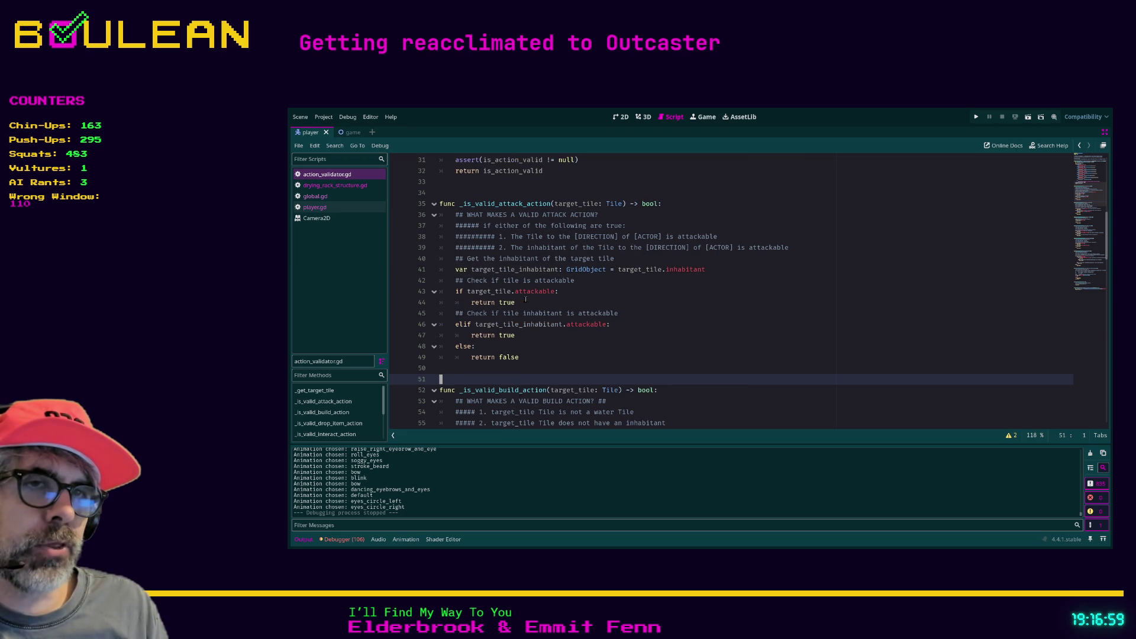
{"action": "key", "text": "Down"}
{"action": "key", "text": "Down"}
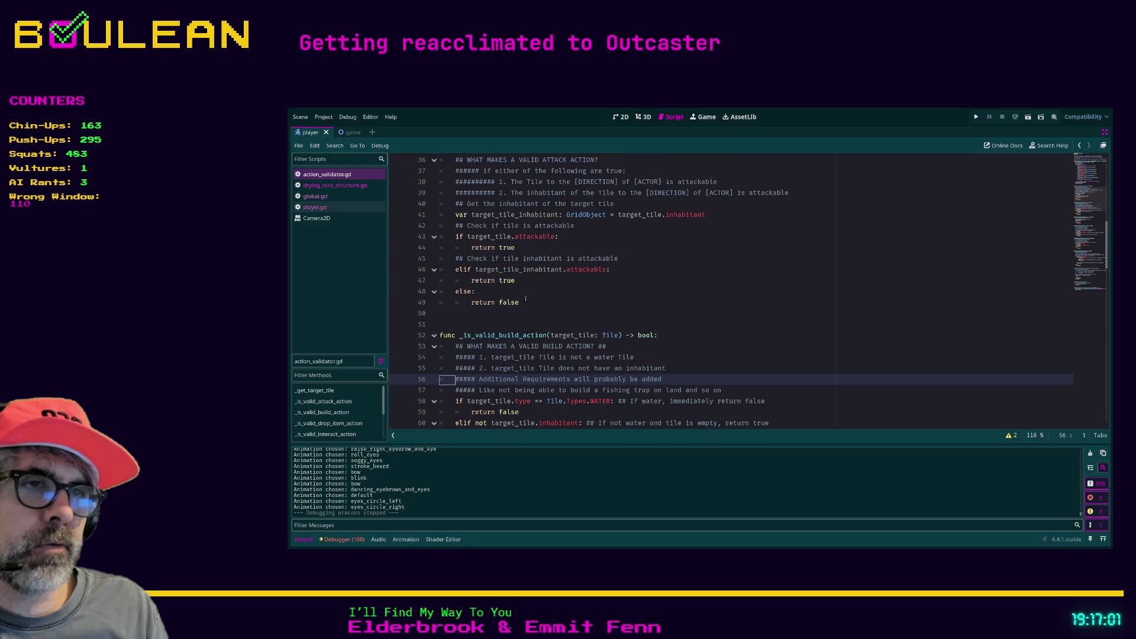
{"action": "key", "text": "Down"}
{"action": "key", "text": "Down"}
{"action": "key", "text": "Down"}
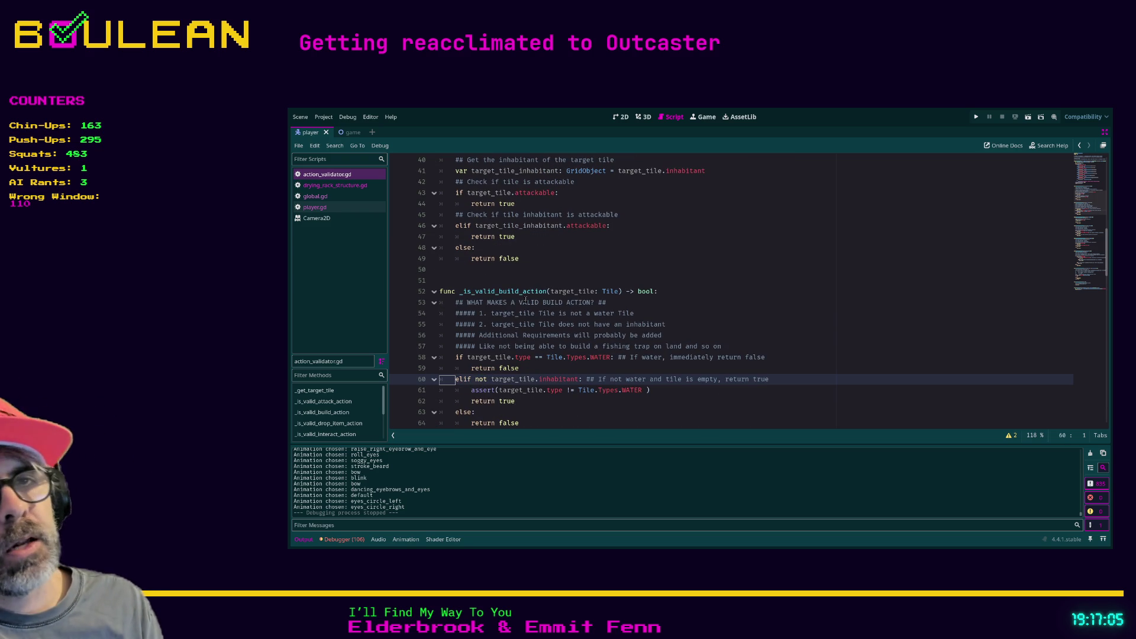
{"action": "key", "text": "Down"}
{"action": "key", "text": "Down"}
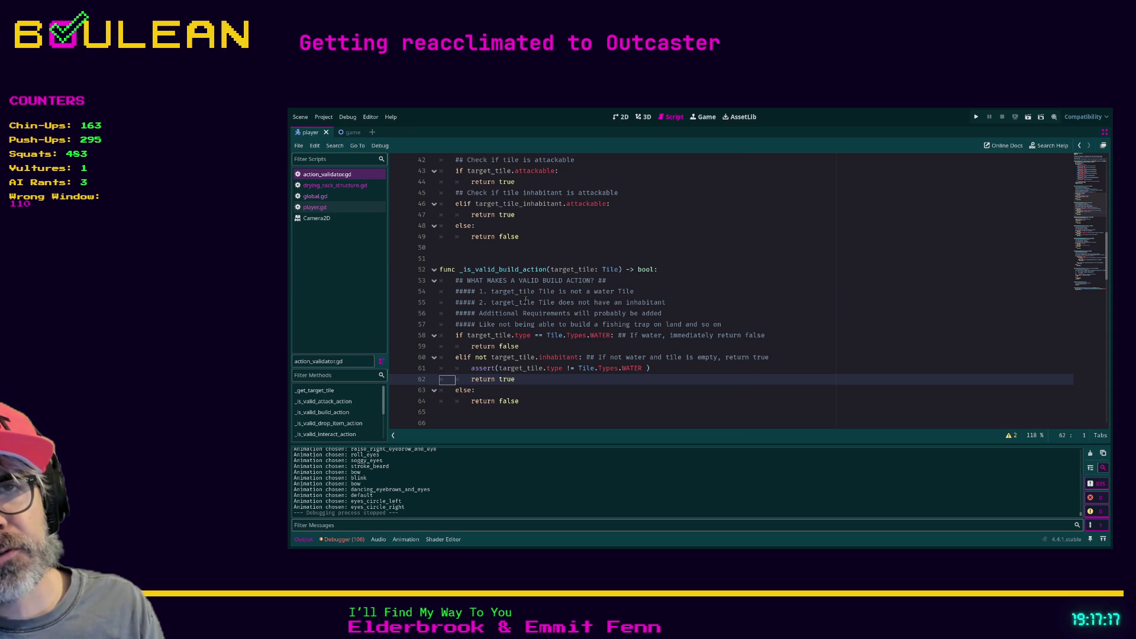
{"action": "key", "text": "Down"}
{"action": "key", "text": "Down"}
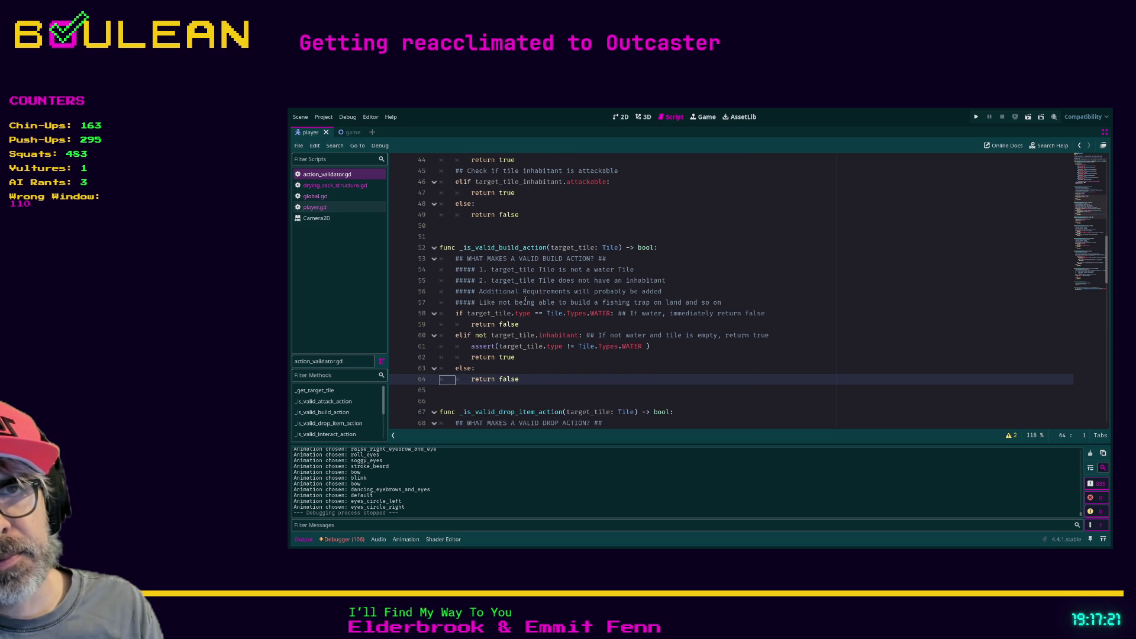
{"action": "key", "text": "Up"}
{"action": "key", "text": "Up"}
{"action": "key", "text": "Up"}
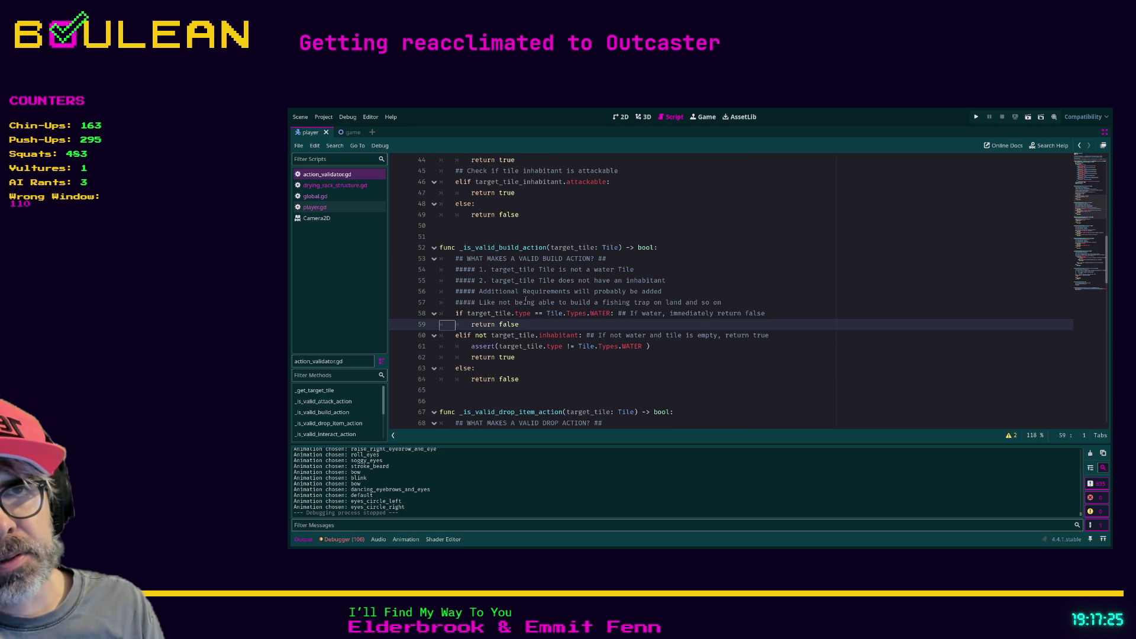
{"action": "key", "text": "Up"}
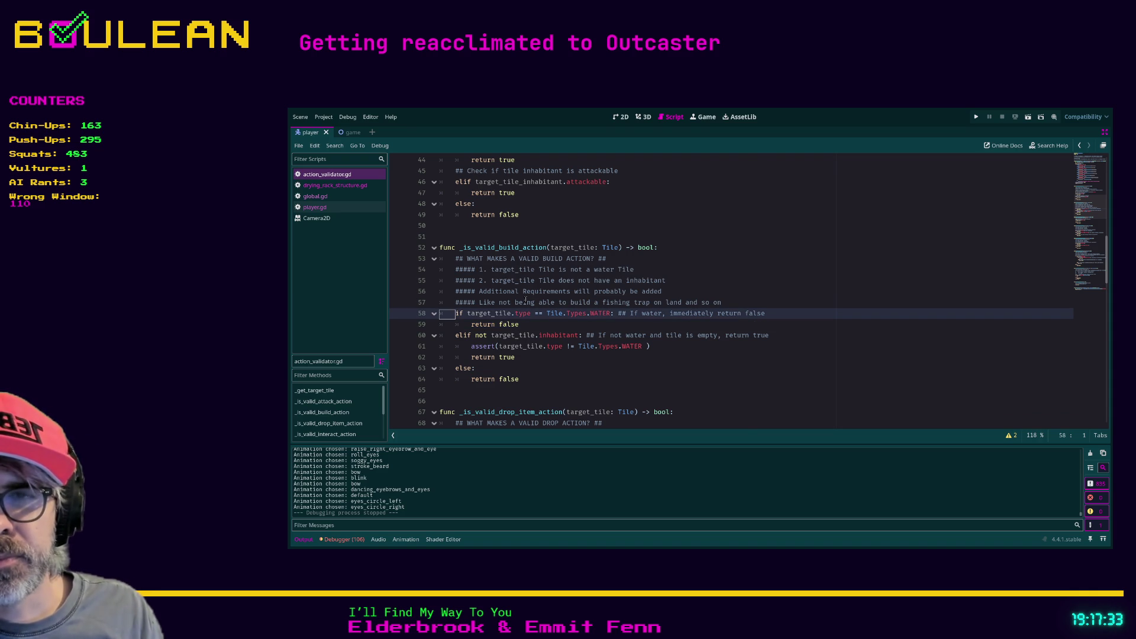
{"action": "key", "text": "Up"}
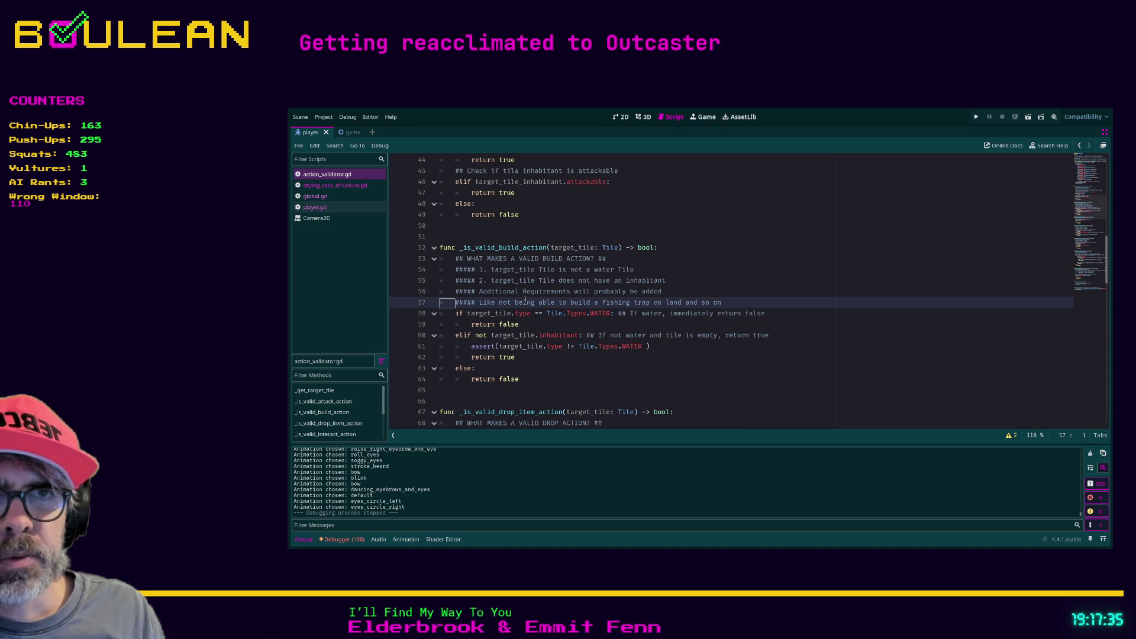
{"action": "key", "text": "Down"}
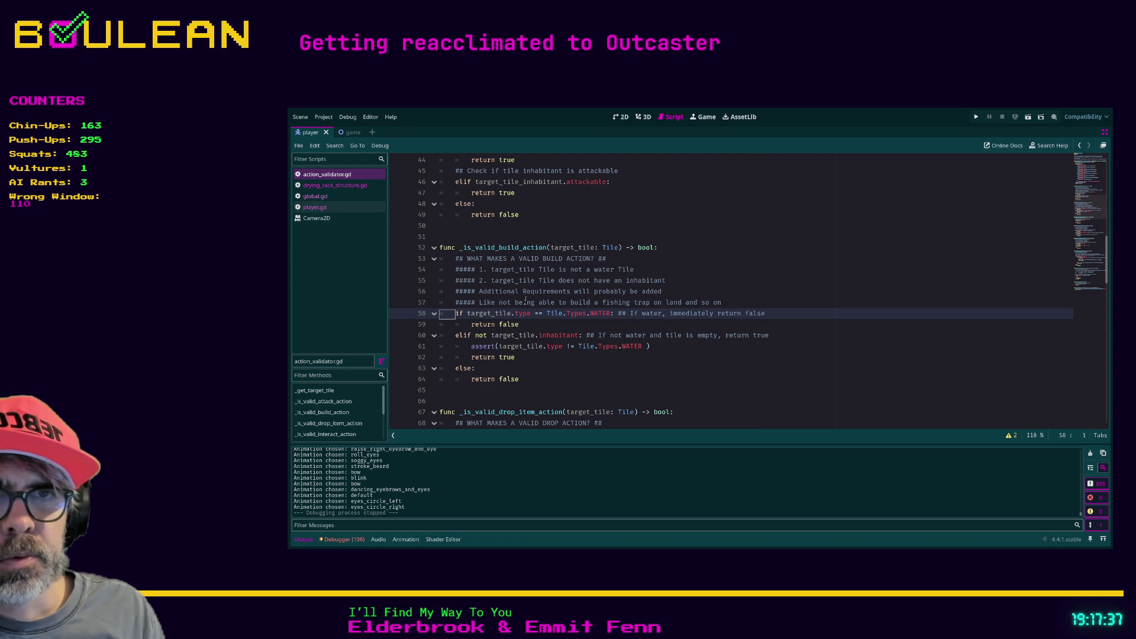
{"action": "key", "text": "Down"}
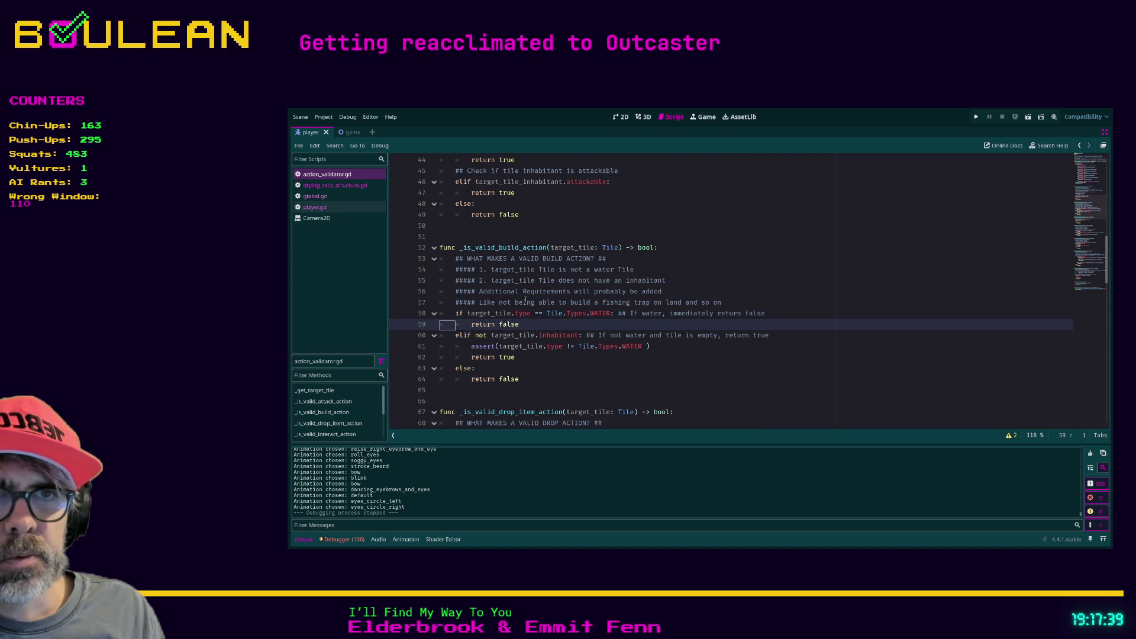
{"action": "key", "text": "Up"}
{"action": "key", "text": "Up"}
{"action": "key", "text": "Up"}
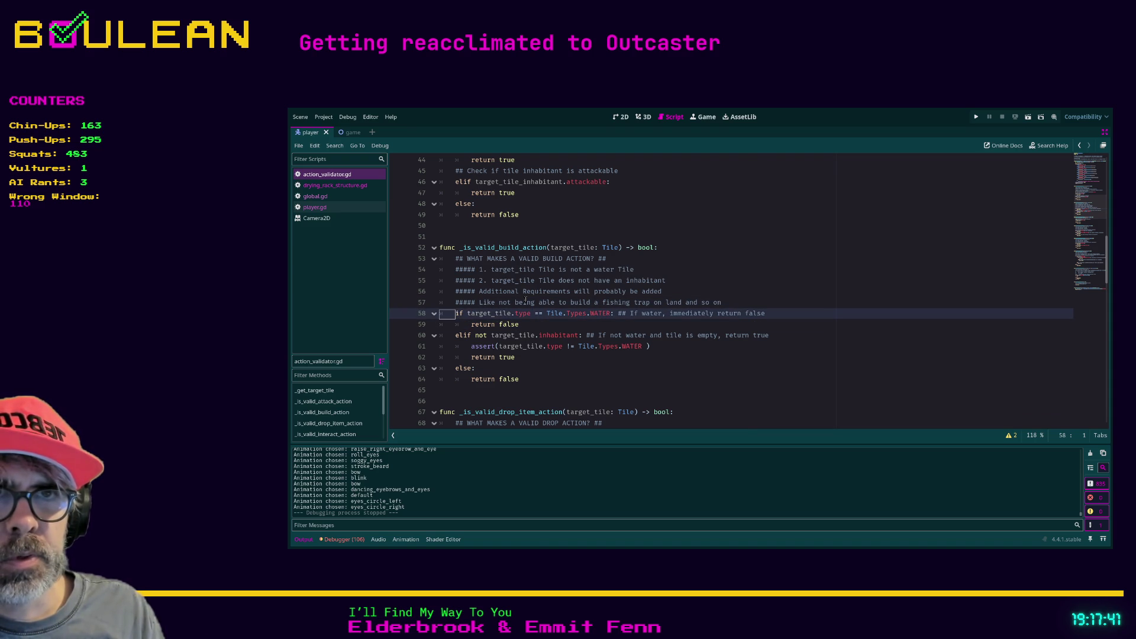
{"action": "key", "text": "Down"}
{"action": "key", "text": "Down"}
{"action": "key", "text": "Down"}
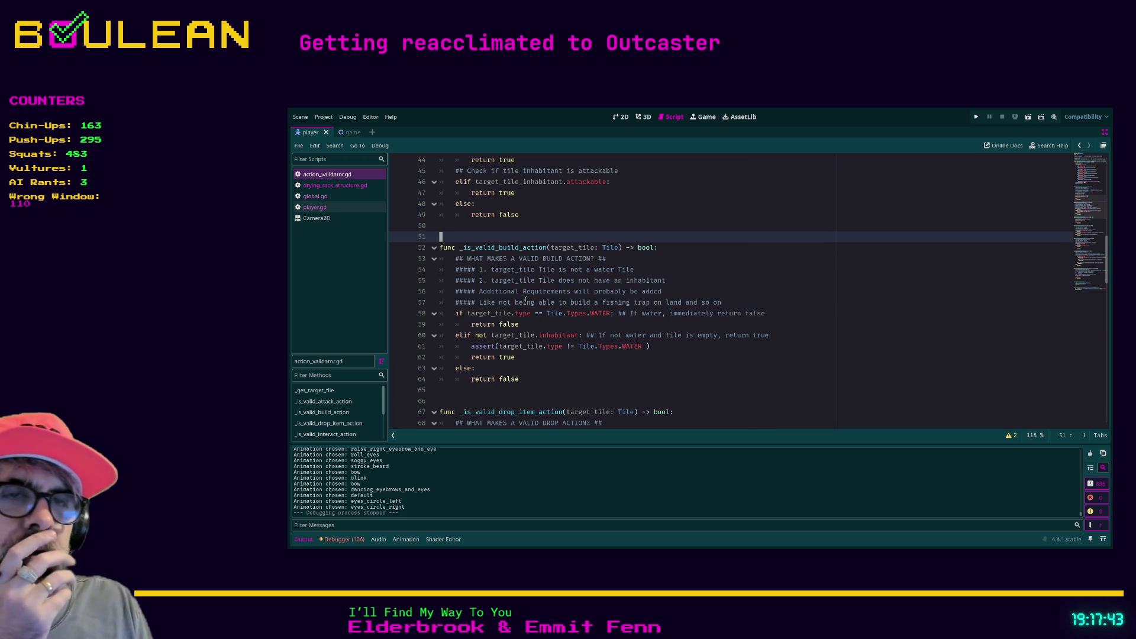
{"action": "key", "text": "Down"}
{"action": "key", "text": "Down"}
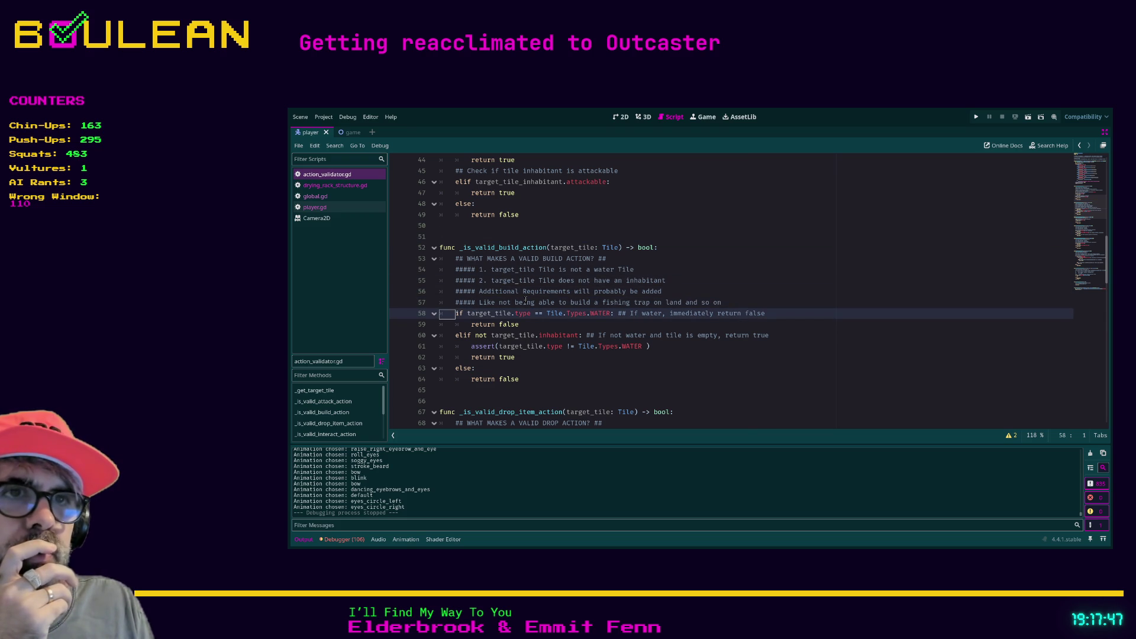
{"action": "key", "text": "Down"}
{"action": "key", "text": "Down"}
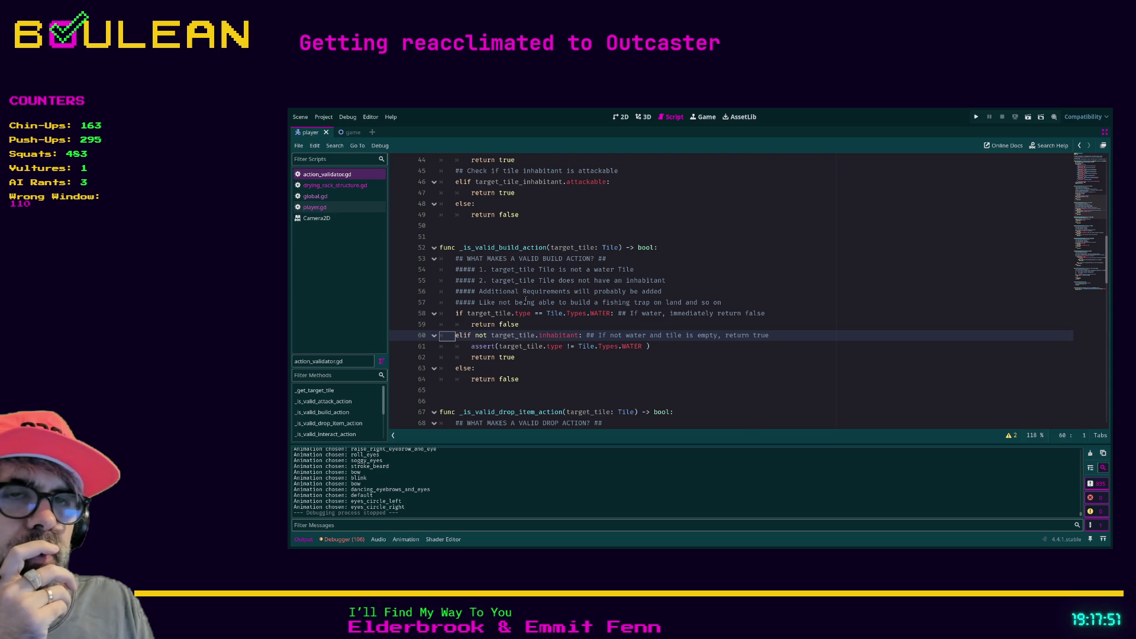
{"action": "key", "text": "Down"}
{"action": "key", "text": "Up"}
{"action": "key", "text": "Up"}
{"action": "key", "text": "Up"}
{"action": "key", "text": "Down"}
{"action": "key", "text": "Up"}
{"action": "key", "text": "Up"}
{"action": "key", "text": "Down"}
{"action": "key", "text": "Down"}
{"action": "key", "text": "Down"}
{"action": "key", "text": "Down"}
{"action": "key", "text": "Up"}
{"action": "key", "text": "Up"}
{"action": "key", "text": "Up"}
{"action": "key", "text": "Up"}
{"action": "key", "text": "Up"}
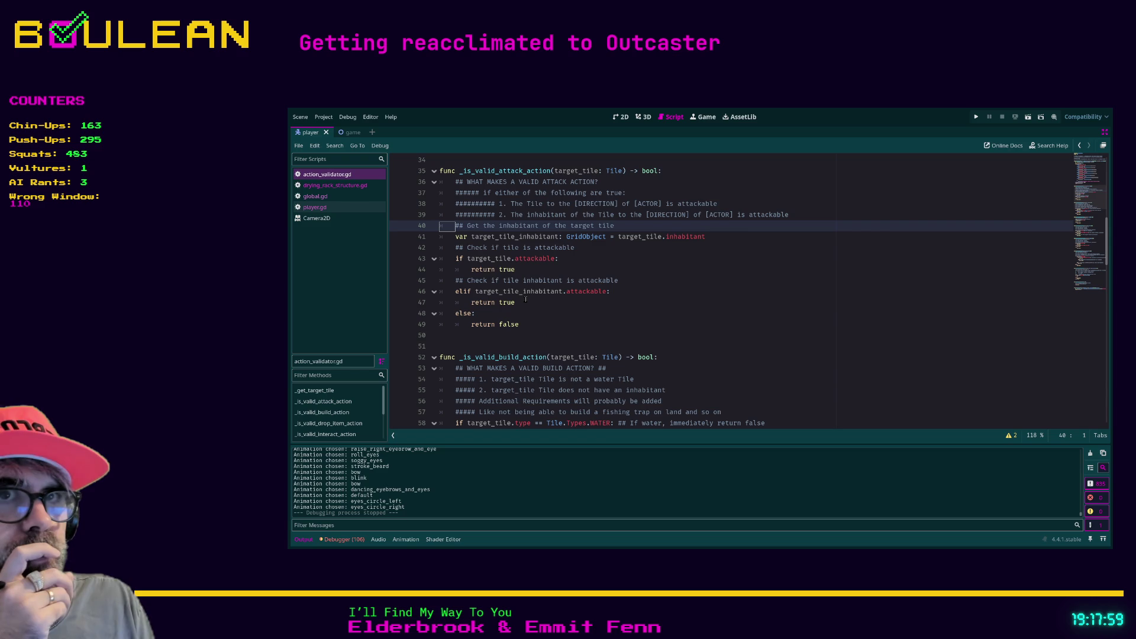
{"action": "key", "text": "Up"}
{"action": "key", "text": "Up"}
{"action": "key", "text": "Up"}
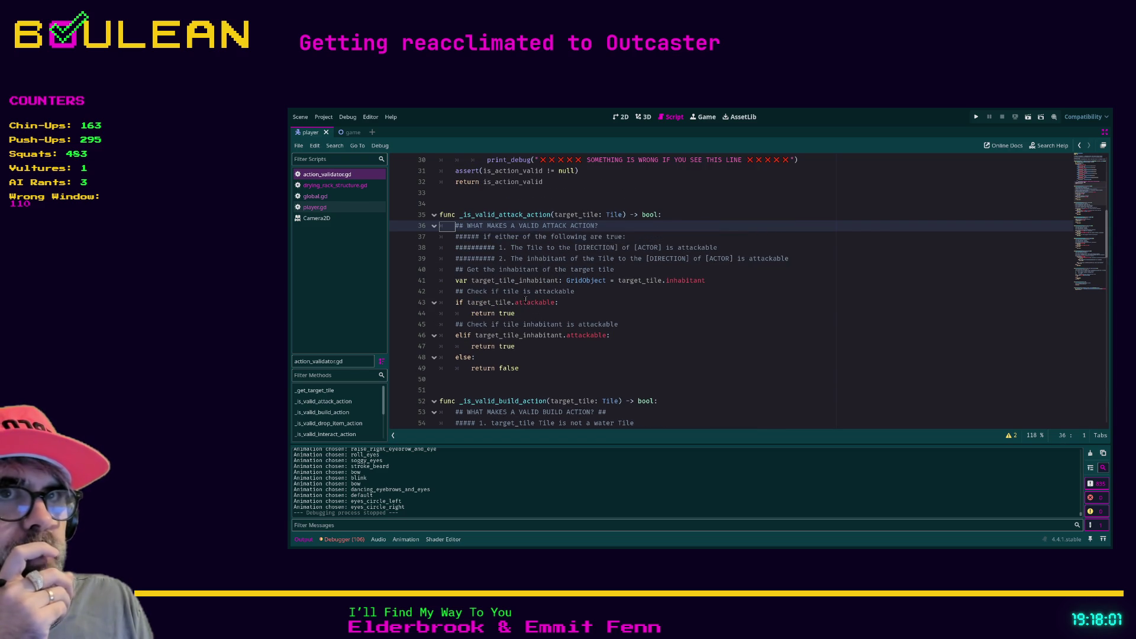
Move past the drop item function to the tile condition in _is_valid_interact_action
{"action": "key", "text": "Up"}
{"action": "key", "text": "Up"}
{"action": "key", "text": "Up"}
{"action": "key", "text": "Up"}
{"action": "key", "text": "Down"}
{"action": "key", "text": "Down"}
{"action": "key", "text": "Down"}
{"action": "key", "text": "Down"}
{"action": "key", "text": "Down"}
{"action": "key", "text": "Down"}
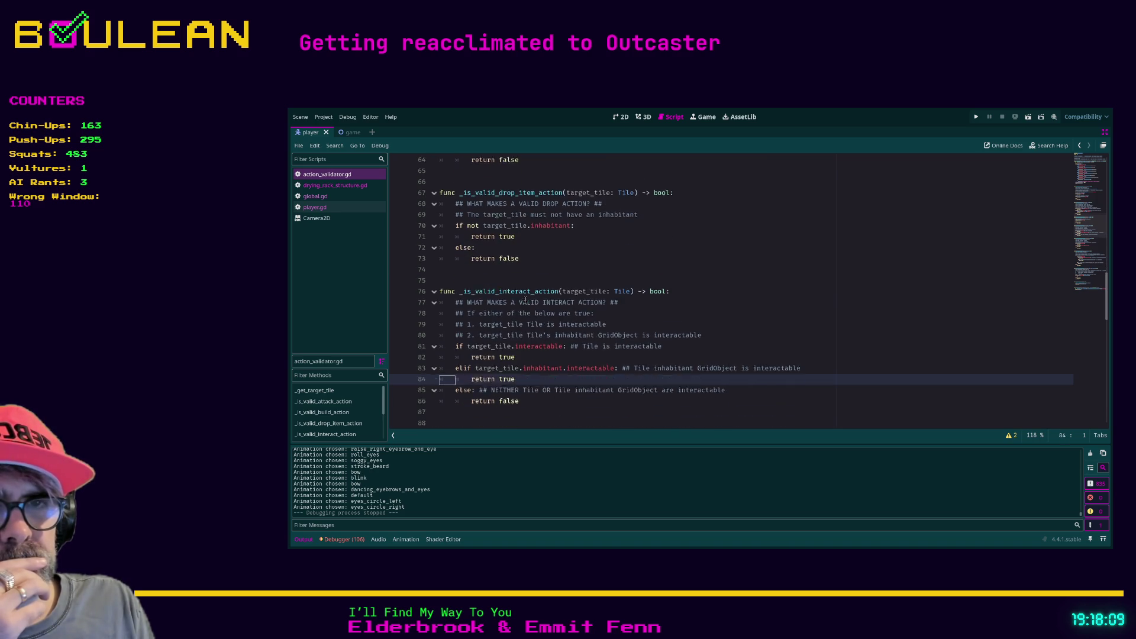
{"action": "key", "text": "Up"}
{"action": "key", "text": "Up"}
{"action": "key", "text": "Up"}
{"action": "key", "text": "Down"}
{"action": "key", "text": "Down"}
{"action": "key", "text": "Down"}
{"action": "key", "text": "Down"}
{"action": "key", "text": "Down"}
{"action": "key", "text": "Down"}
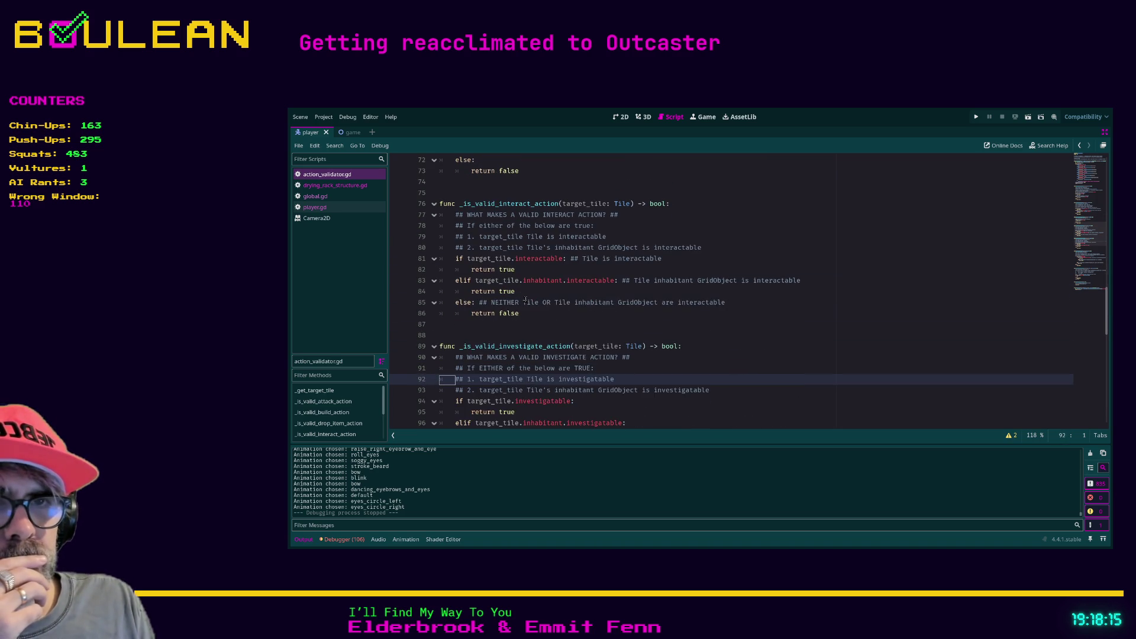